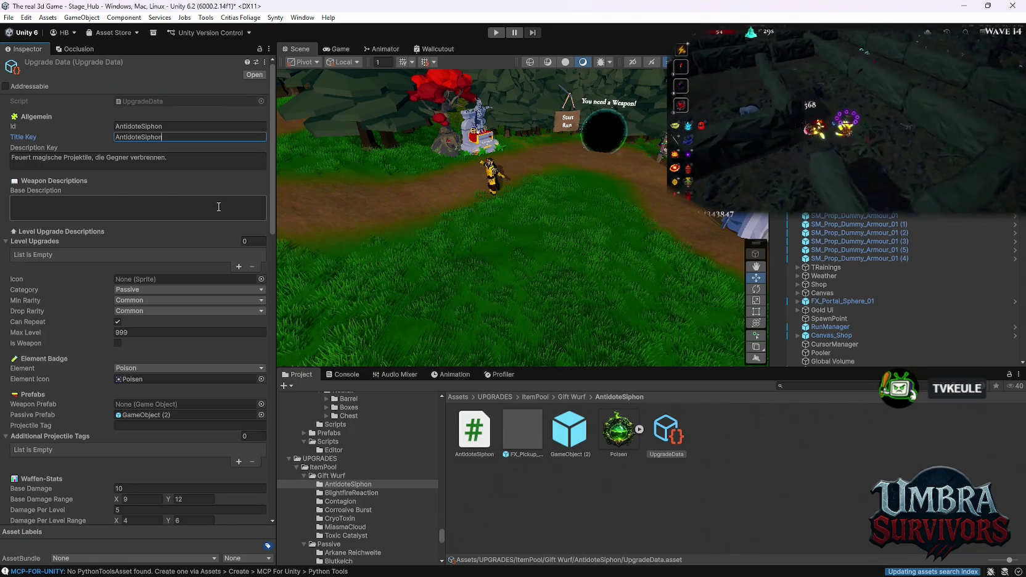
Copy AntidoteSiphon's Poisen texture into the BlightfireReaction, Contagion, CryoToxin and MiasmaCloud folders
scroll(204, 353, "down", 15)
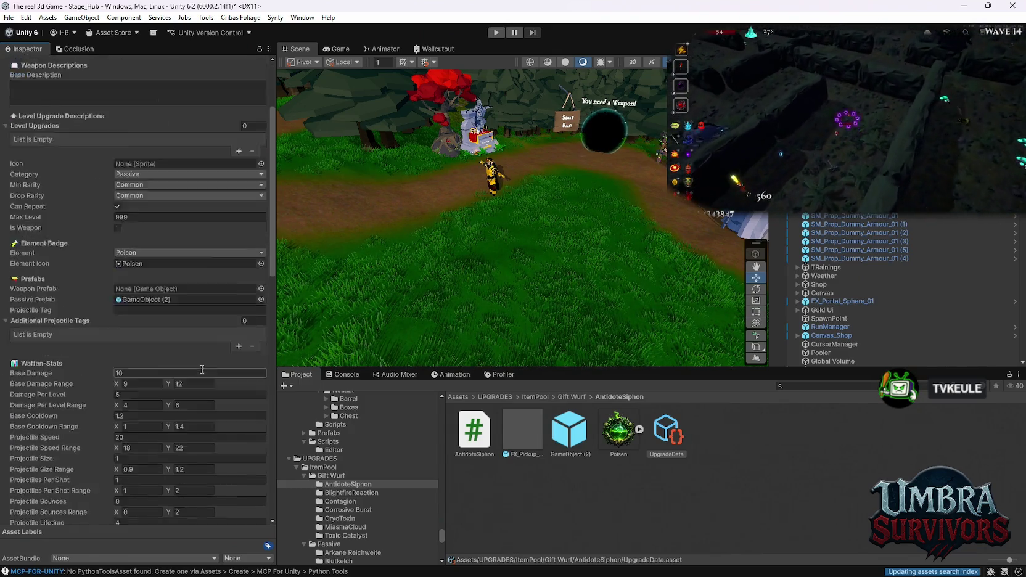
scroll(204, 373, "up", 10)
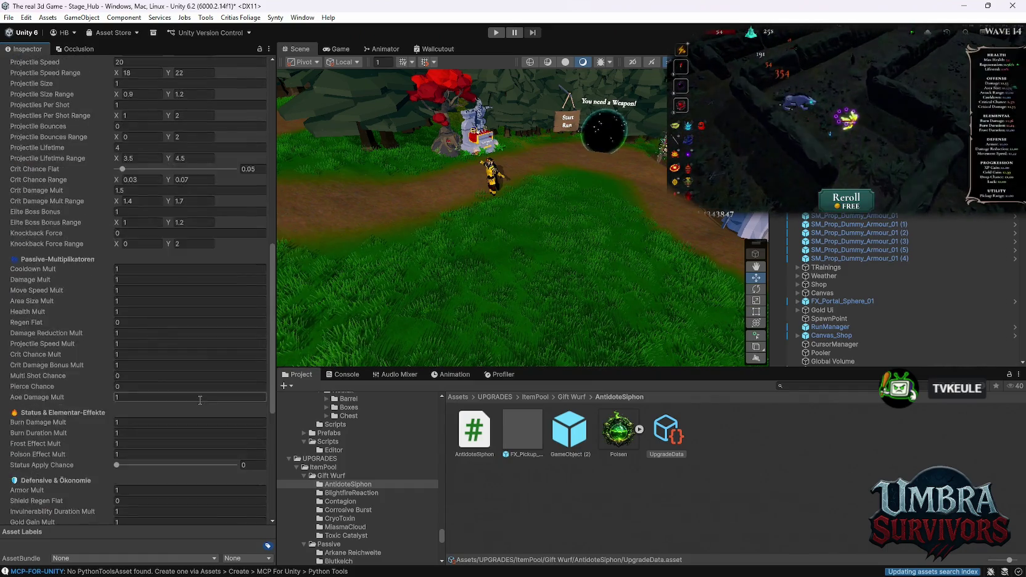
left_click(368, 493)
left_click(357, 484)
left_click(629, 441)
left_click_drag(629, 441, 367, 493)
left_click_drag(570, 432, 341, 501)
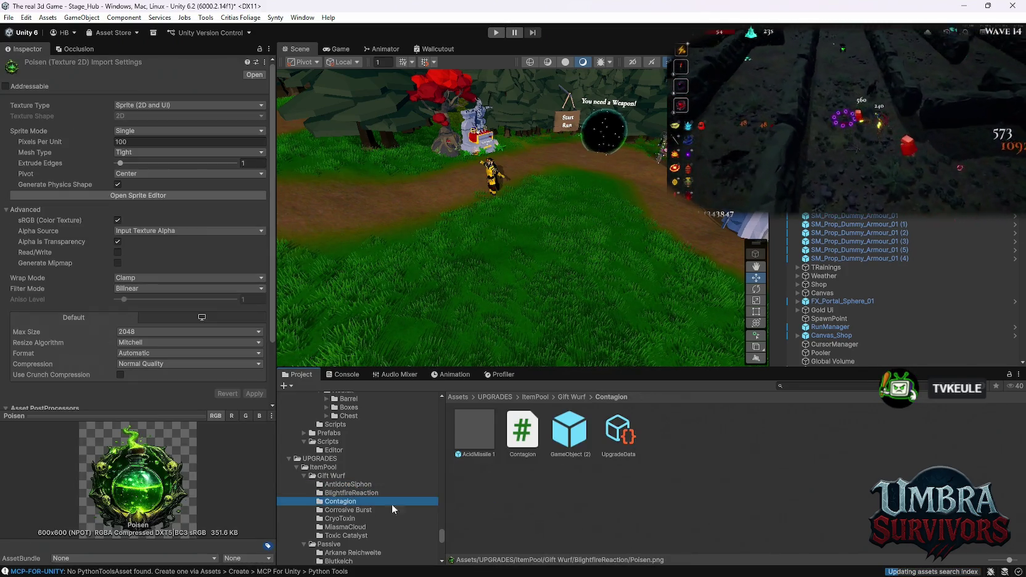
left_click_drag(618, 432, 340, 519)
left_click_drag(474, 431, 349, 535)
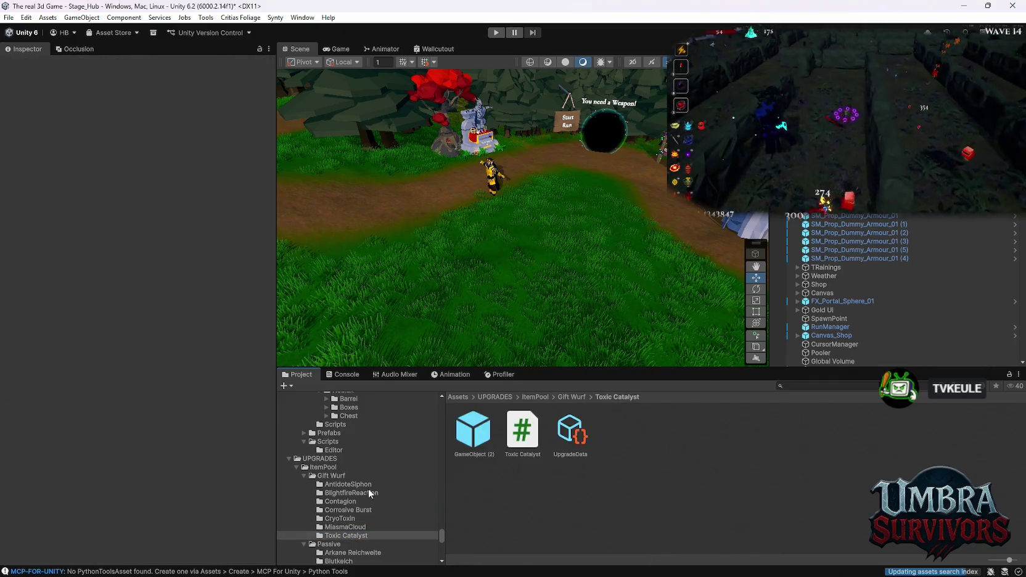
Give BlightfireReaction's UpgradeData the Poisen icon, the Poison element and Max Level 999
left_click(348, 492)
left_click(659, 434)
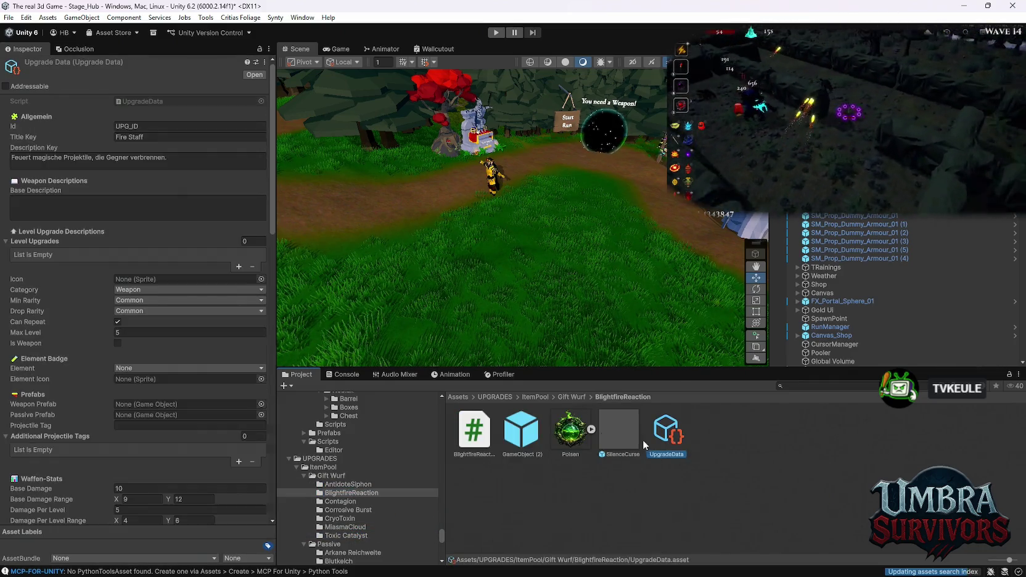
mouse_move(570, 432)
left_mouse_down()
mouse_move(203, 398)
mouse_move(111, 358)
mouse_move(148, 379)
left_mouse_up()
left_click(148, 368)
left_click(144, 427)
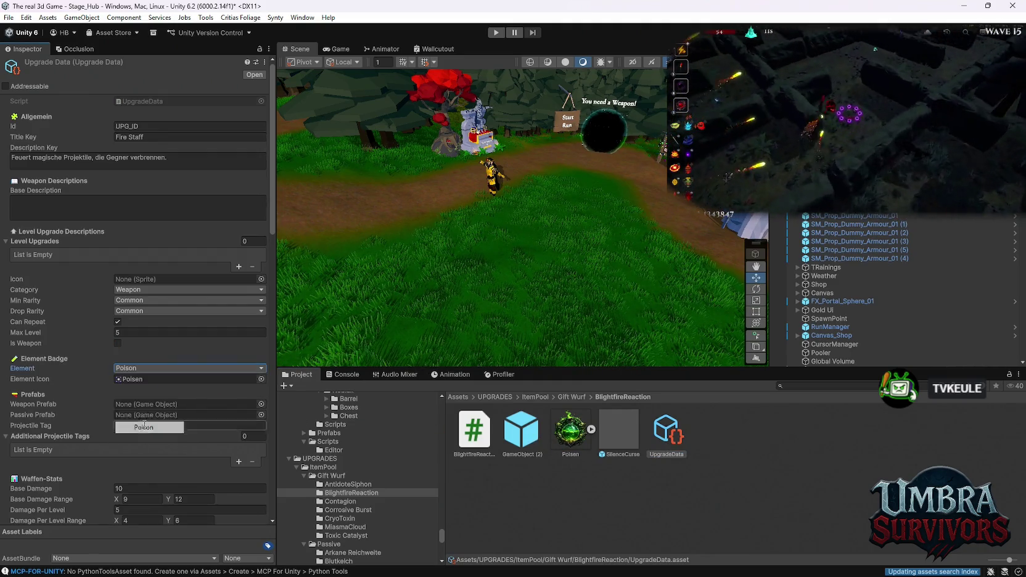
left_click(141, 336)
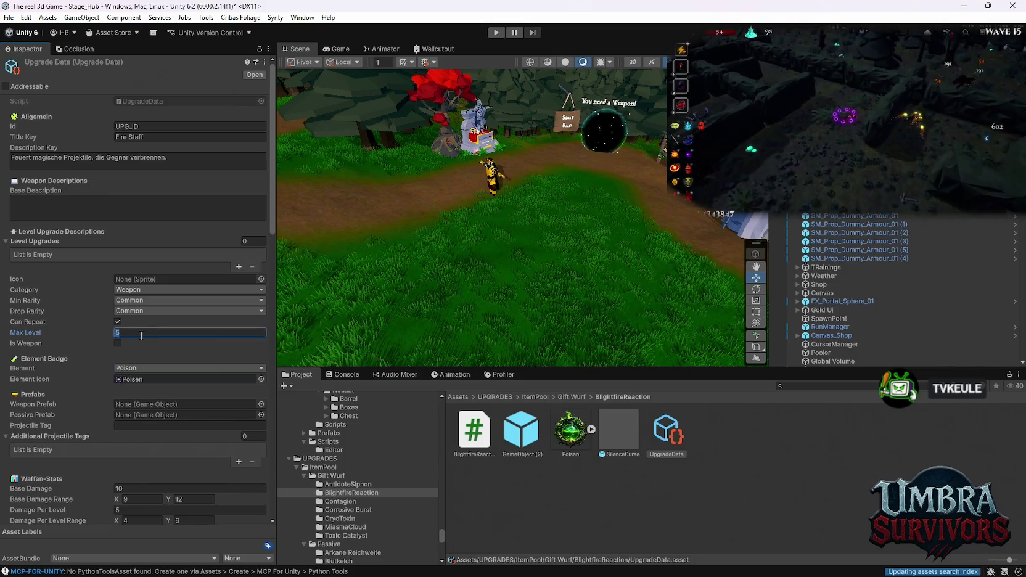
type("999")
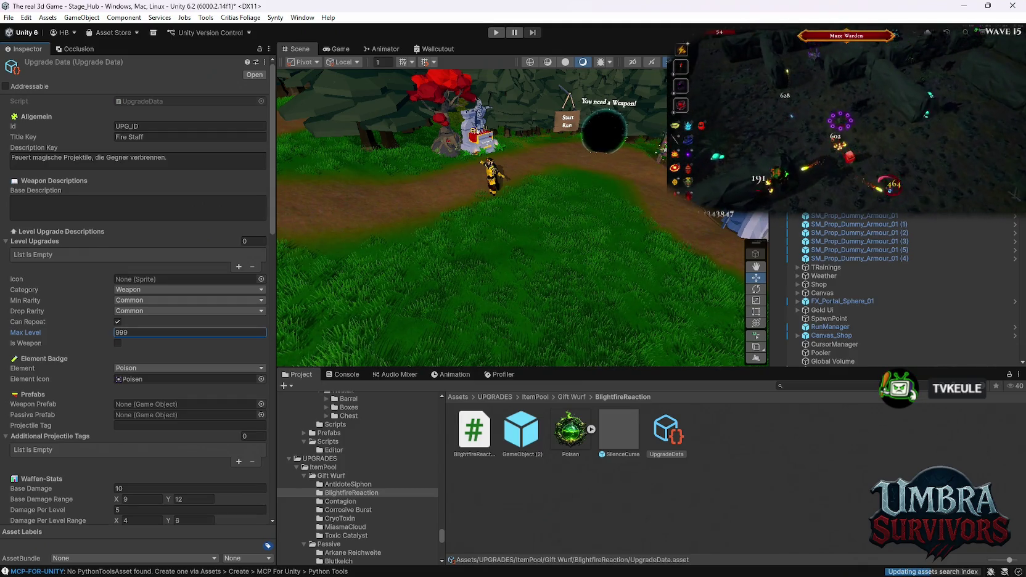
left_click(344, 535)
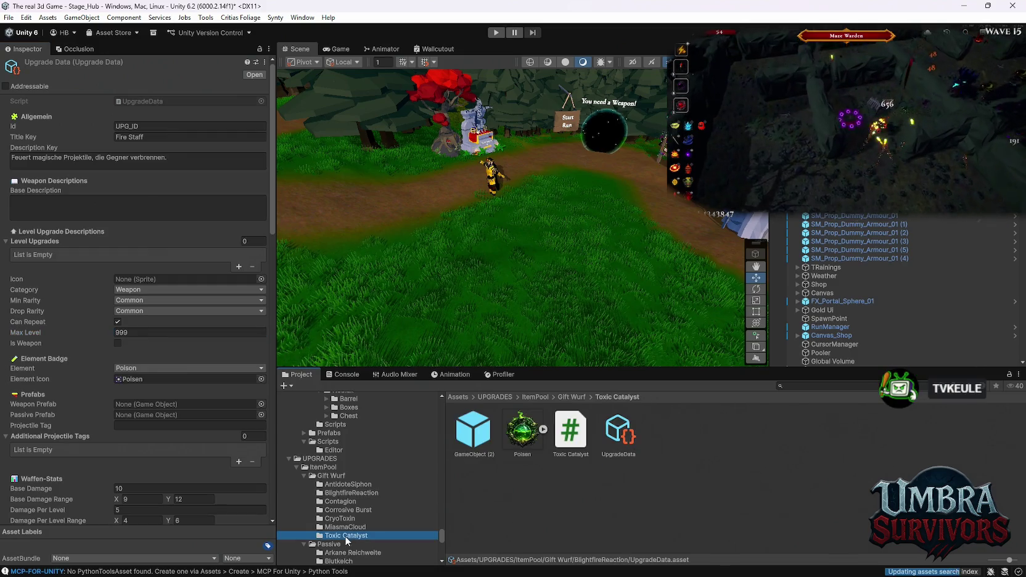
Paste ToxicCatalyst into the Id and Title Key fields of Toxic Catalyst's UpgradeData
left_click(635, 440)
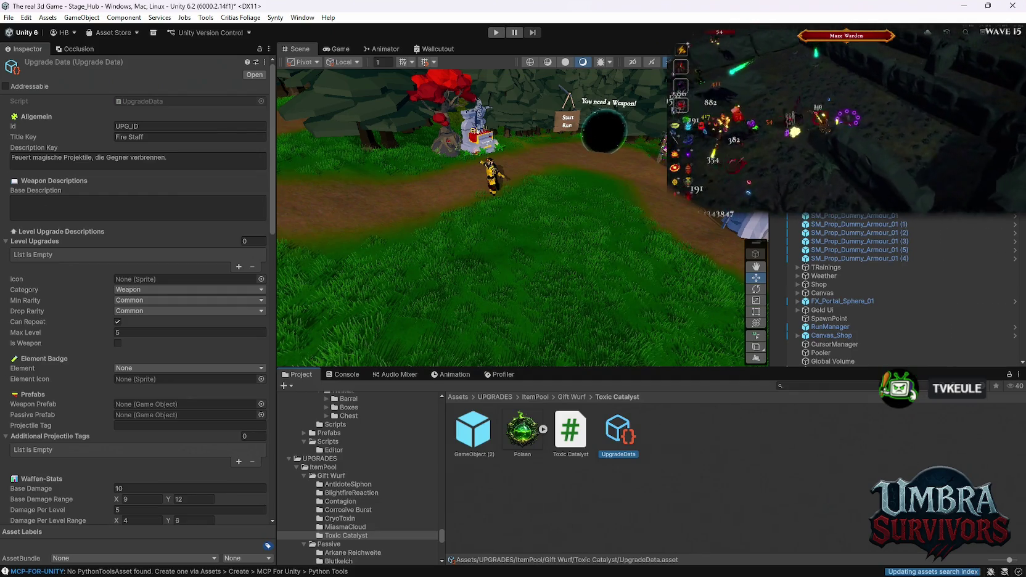
left_click(148, 126)
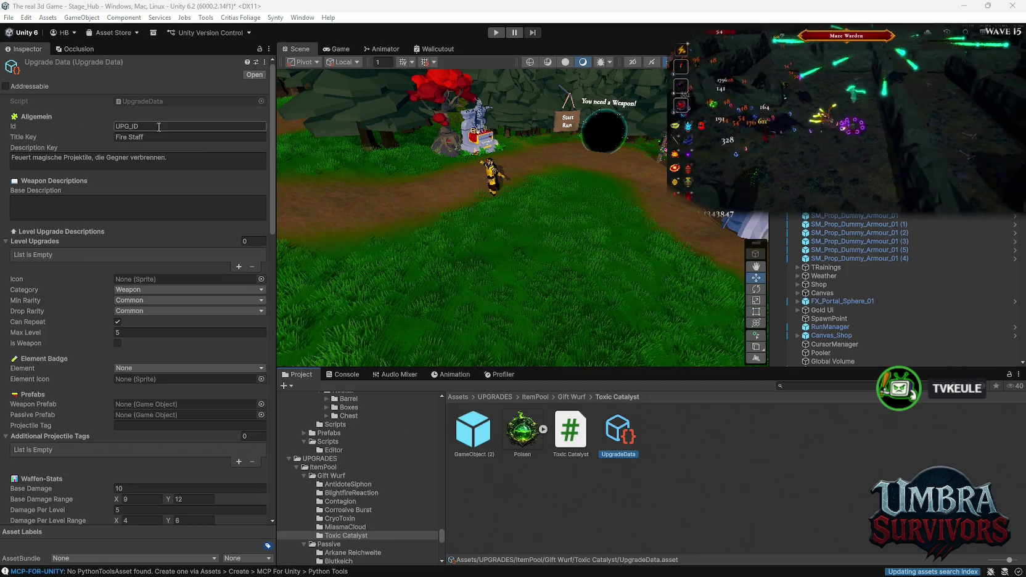
type("ToxicCatalyst")
left_click(156, 137)
type("ToxicCatalyst")
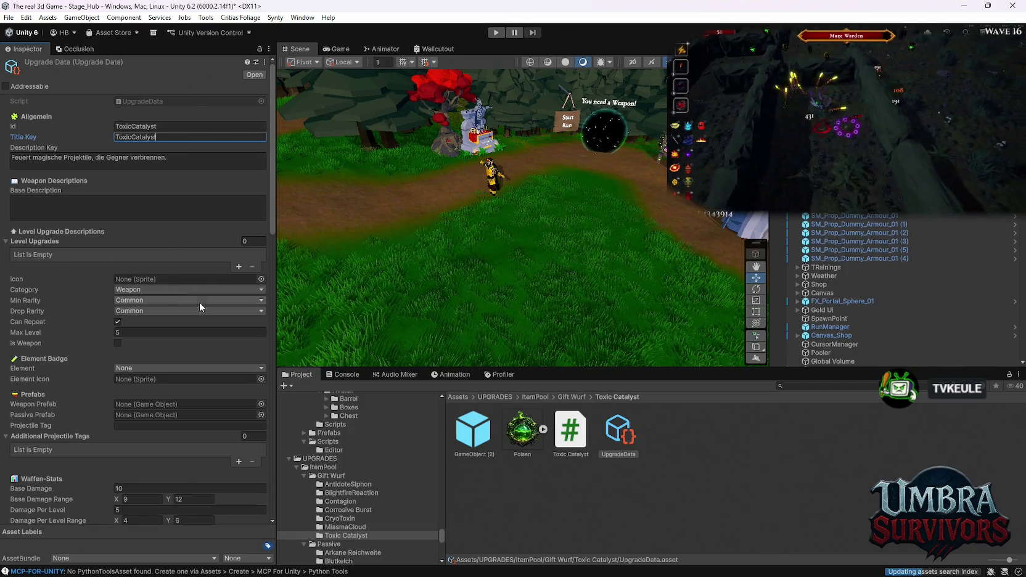
Set Toxic Catalyst's Max Level to 999 and its category to Passive
left_click(158, 332)
type("999")
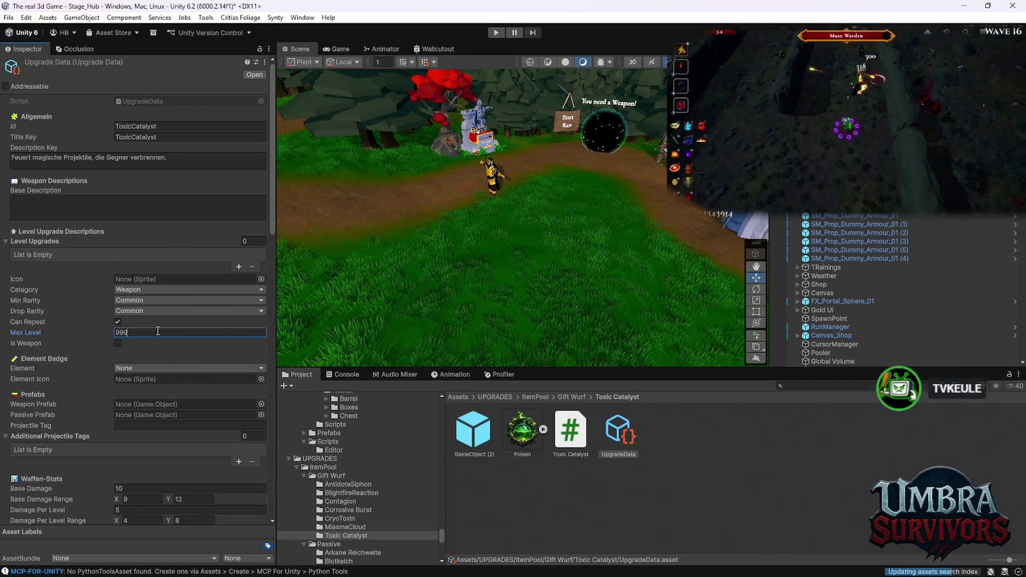
left_click(142, 289)
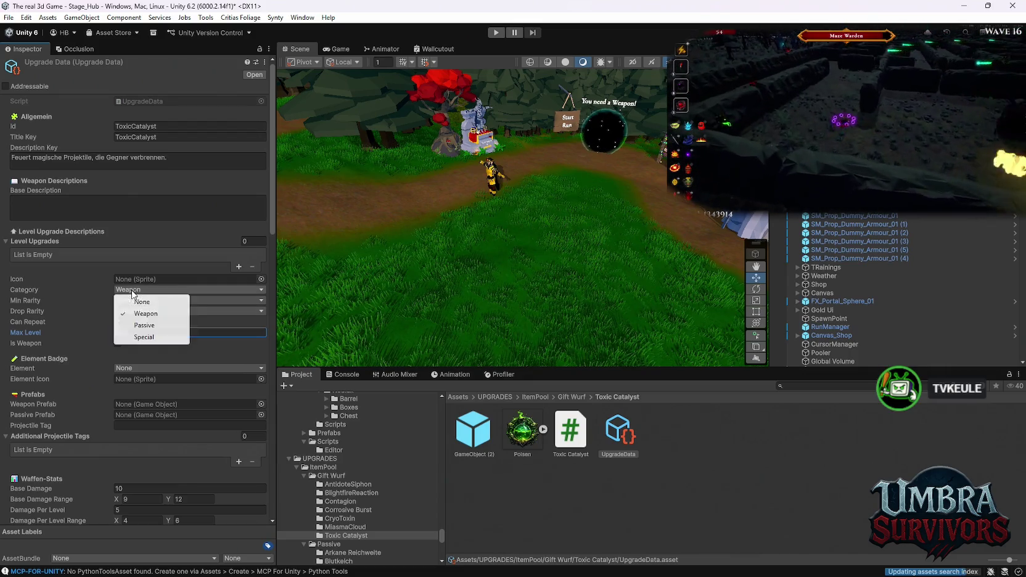
left_click(147, 324)
scroll(152, 328, "down", 1)
scroll(151, 328, "down", 1)
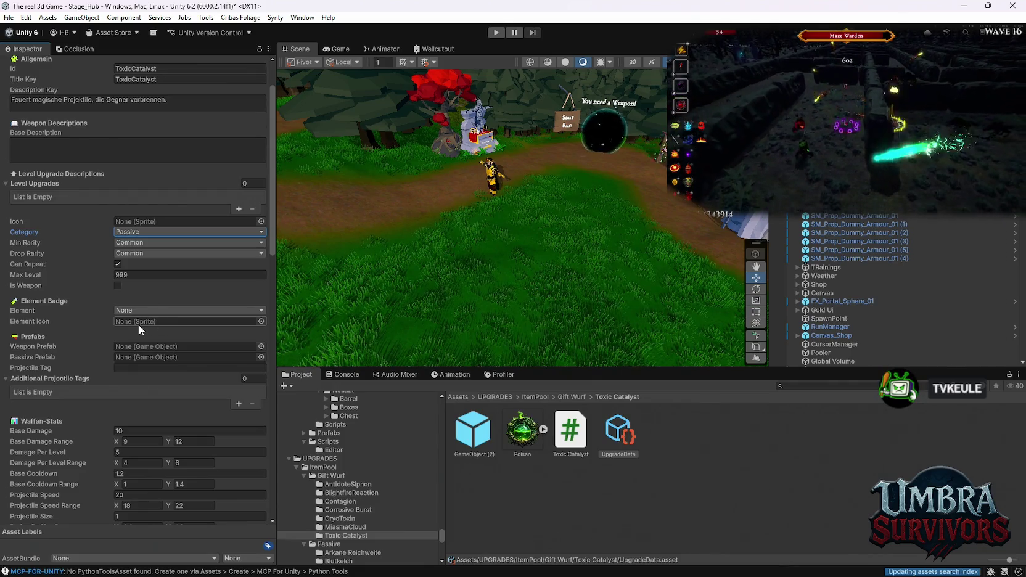
Set Toxic Catalyst's element to Poison and select its GameObject (2) prefab for review
left_click(147, 312)
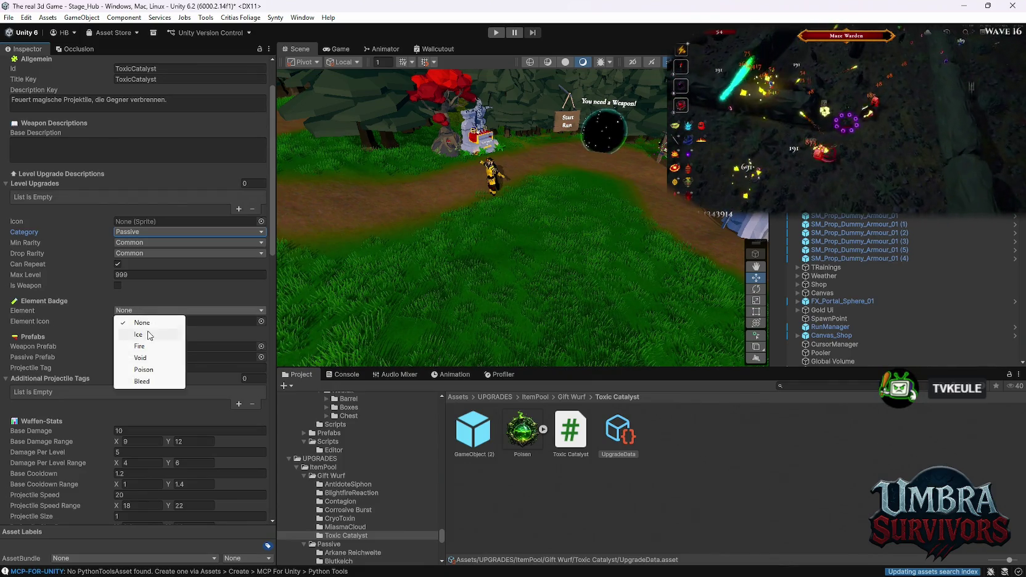
left_click(147, 370)
left_click_drag(522, 430, 127, 322)
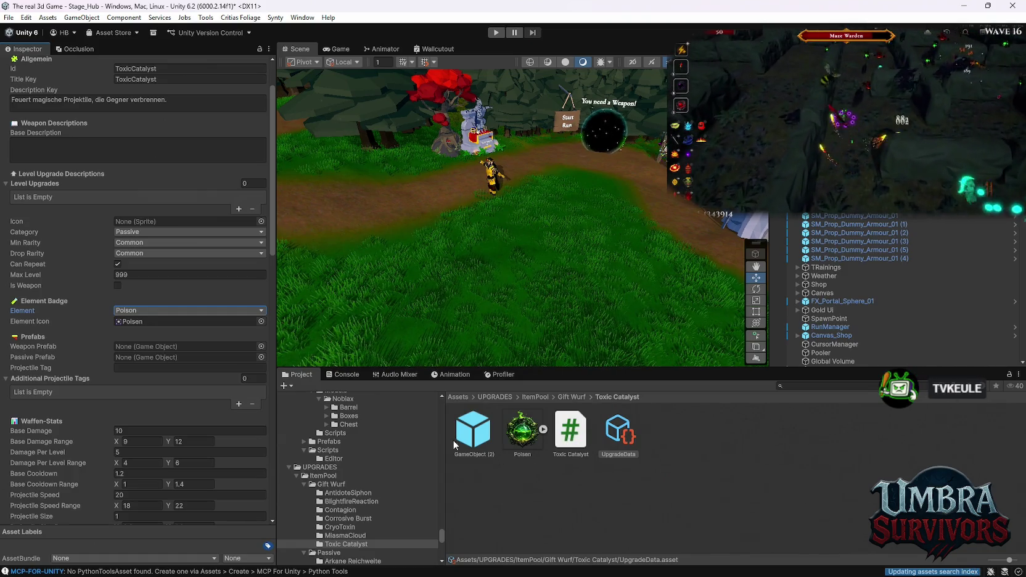
left_click(486, 441)
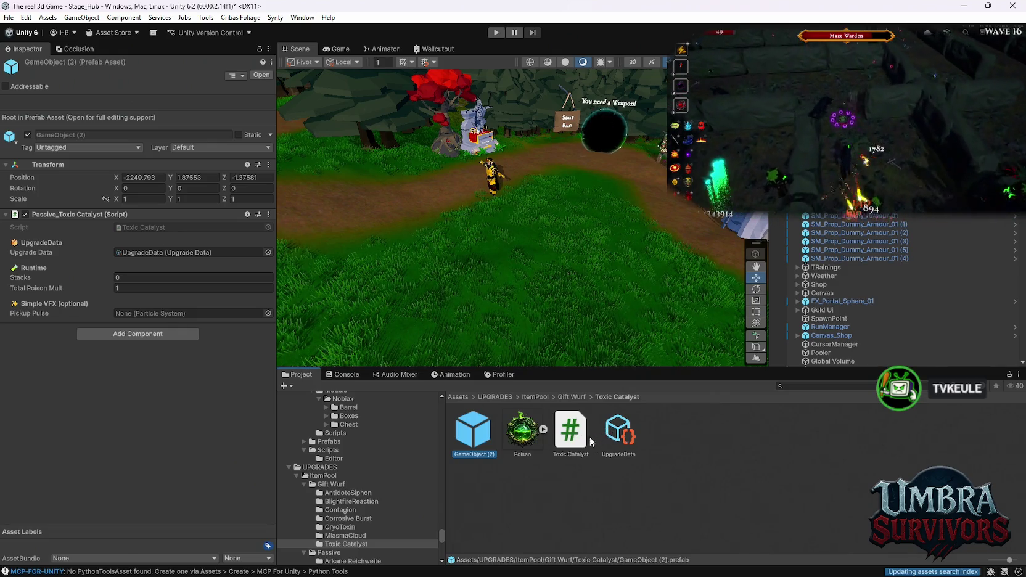
left_click(609, 439)
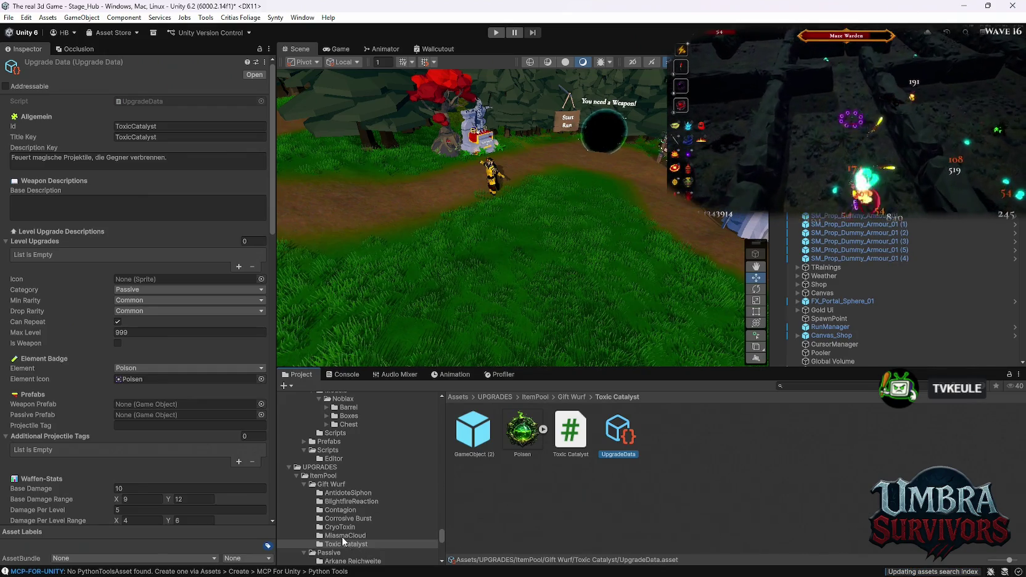
left_click(475, 440)
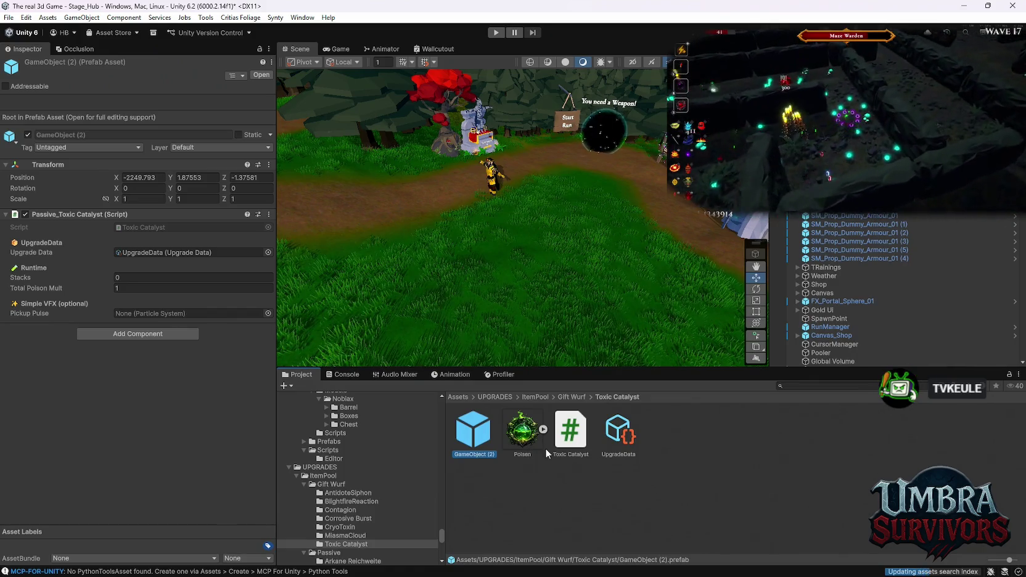
Add a POISON displayed stat coloured bright green to Toxic Catalyst's UpgradeData
left_click(618, 431)
scroll(147, 382, "down", 10)
scroll(137, 433, "down", 5)
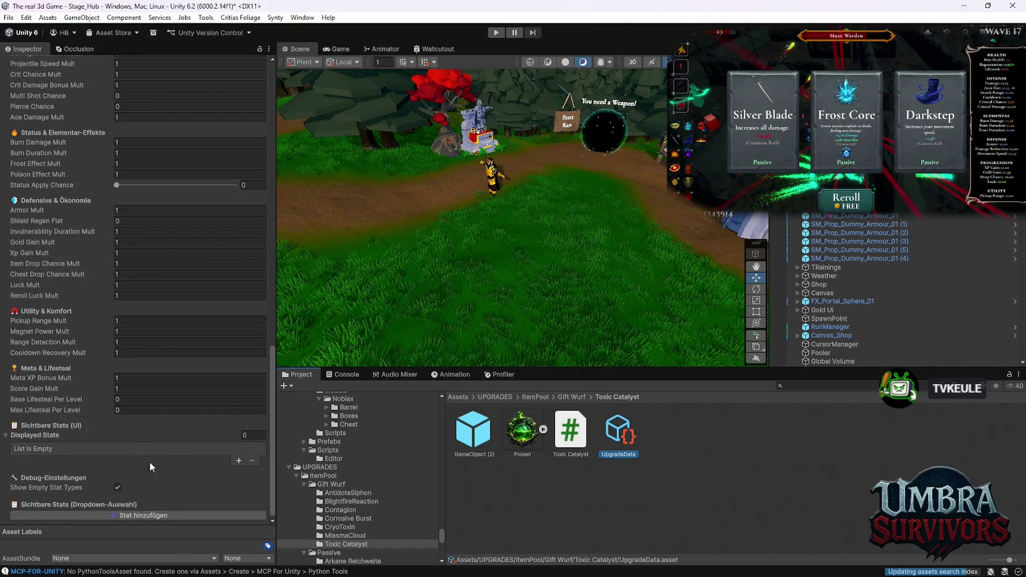
left_click(157, 458)
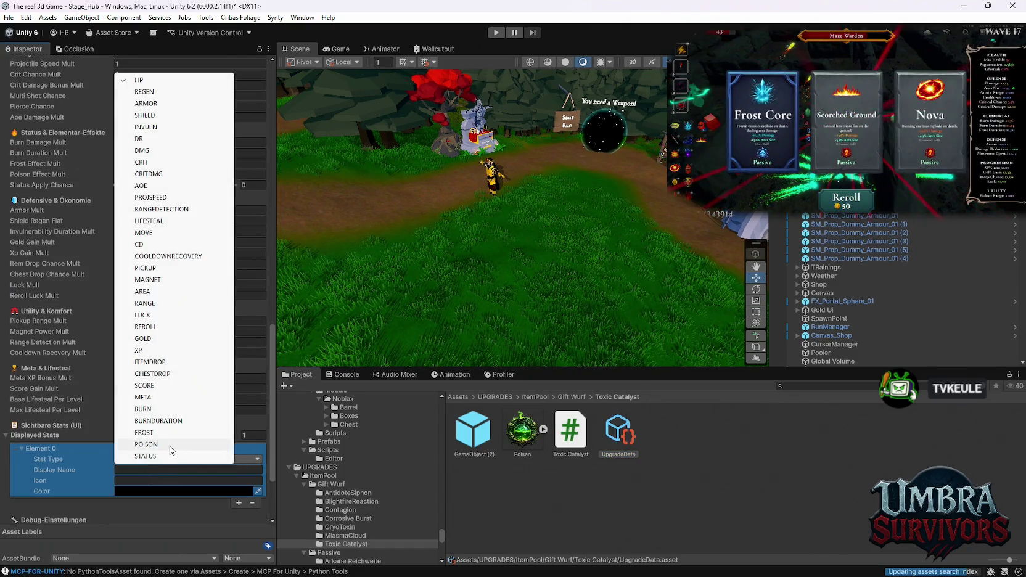
left_click(161, 443)
left_click(134, 491)
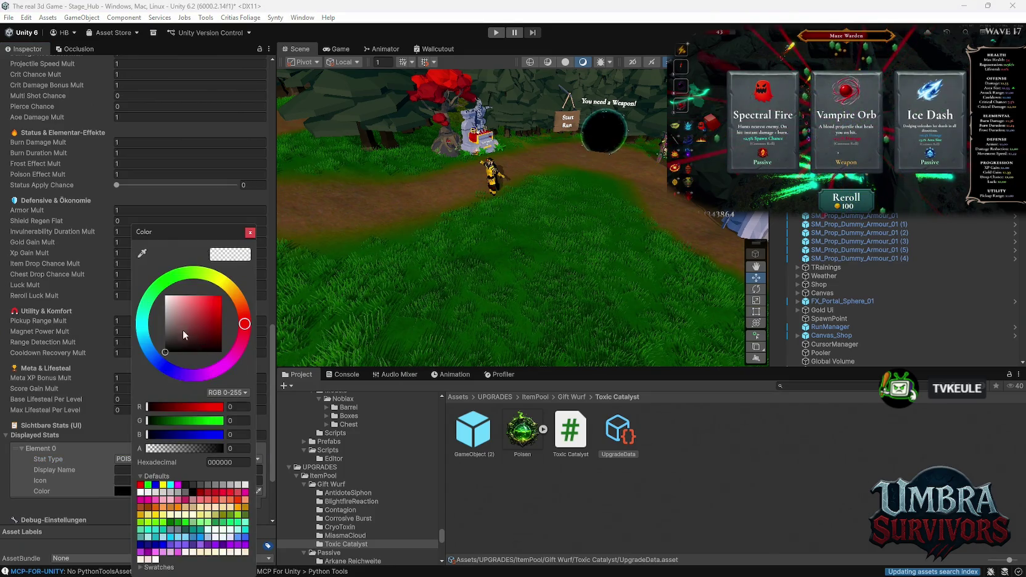
left_click(169, 281)
left_click(249, 232)
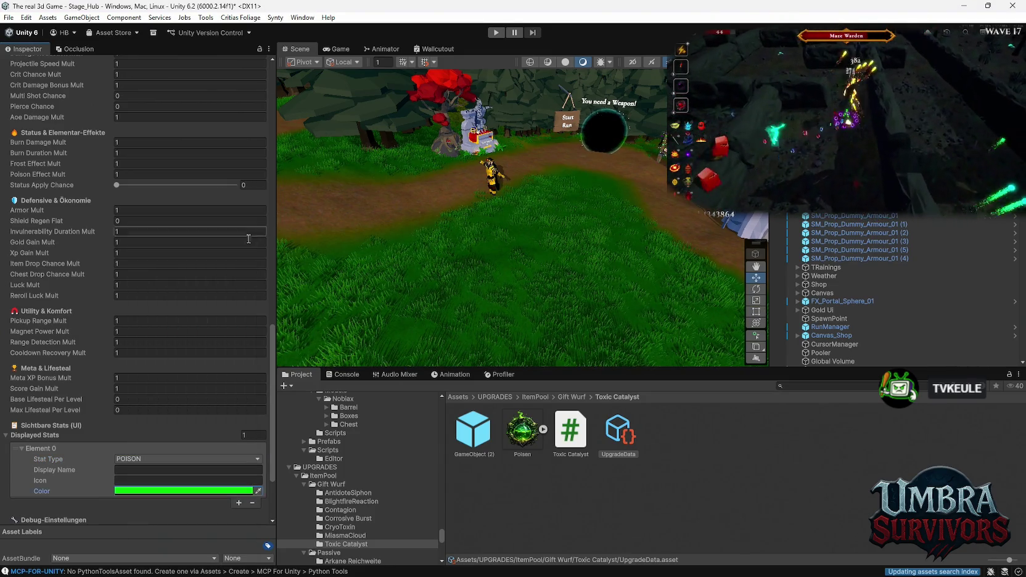
Edit the POISON stat's display name, then move on to the Corrosive Burst folder
left_click(128, 470)
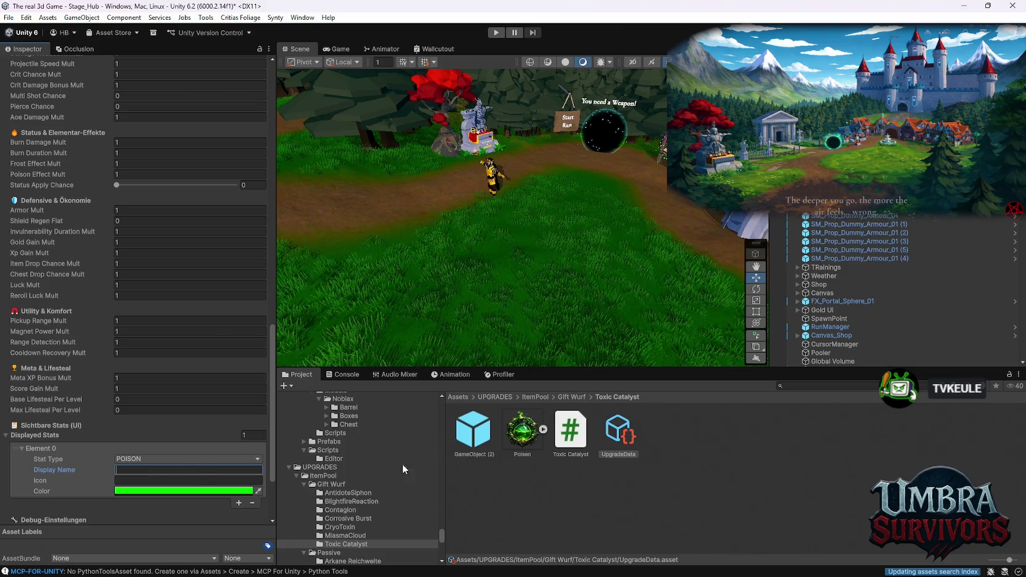
scroll(362, 497, "down", 2)
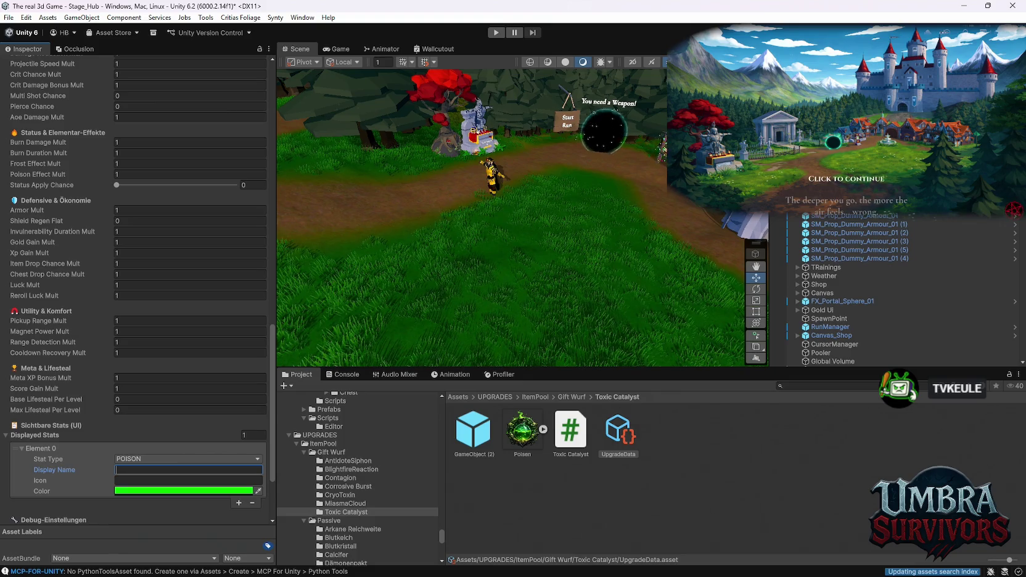
left_click(345, 486)
Set Corrosive Burst's UpgradeData to Max Level 999, Passive category and Poison element
left_click(666, 431)
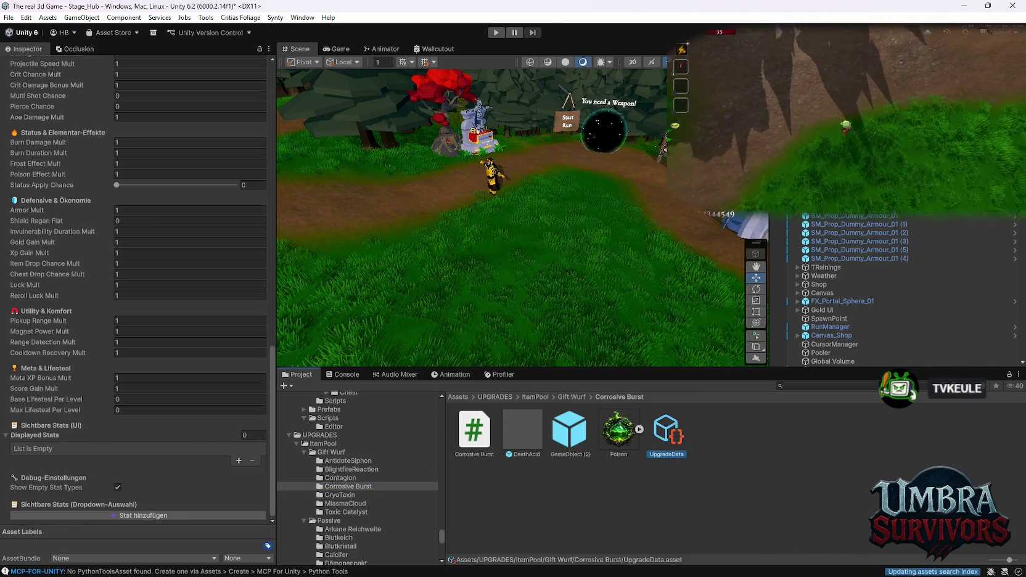
scroll(127, 304, "up", 10)
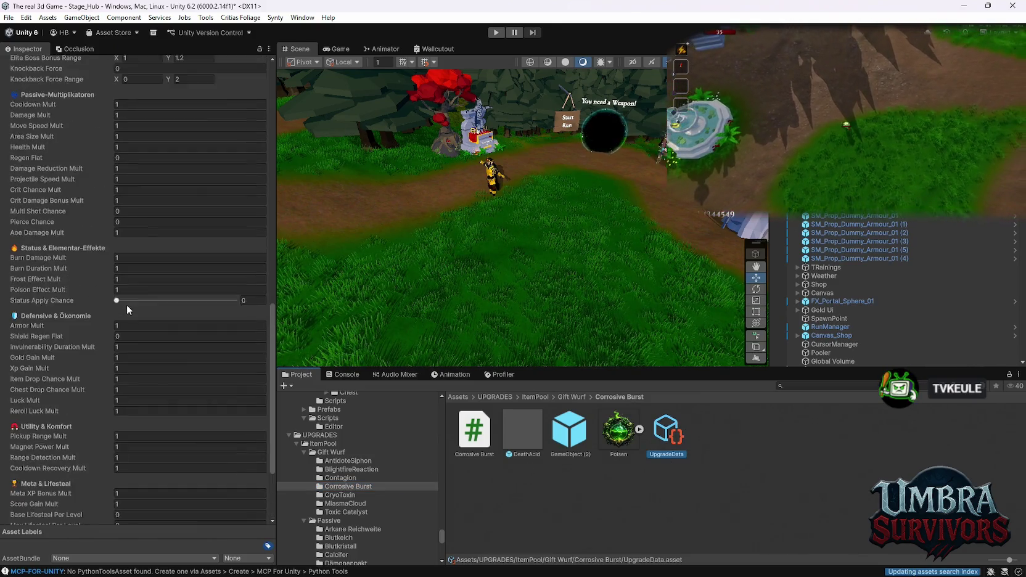
scroll(158, 315, "up", 9)
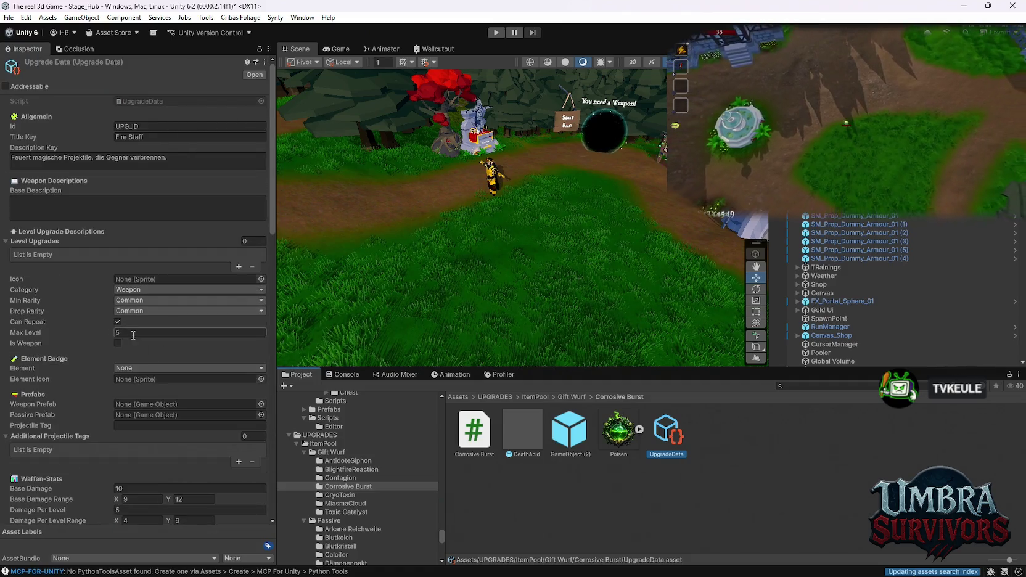
left_click(132, 333)
type("999")
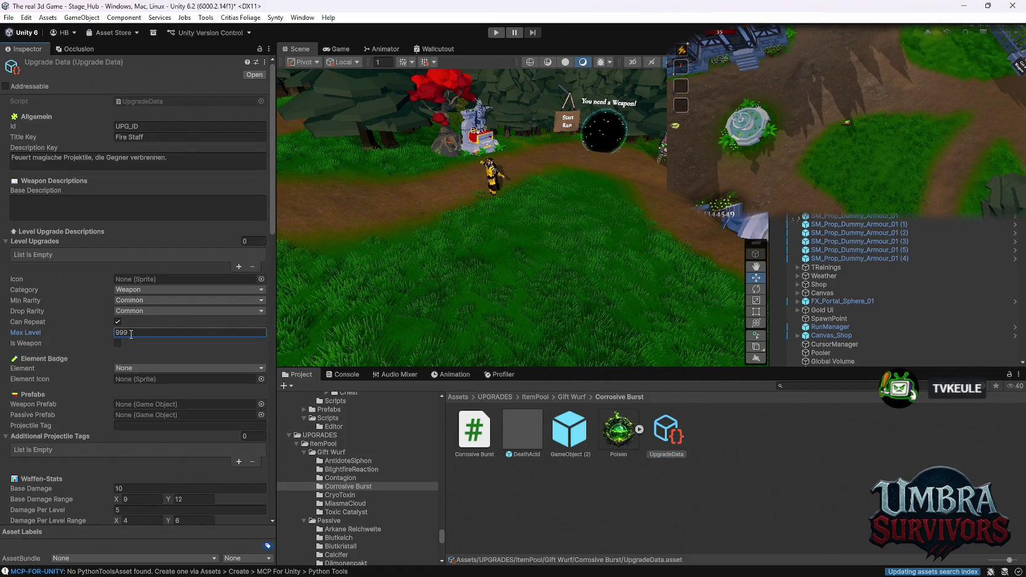
left_click(142, 290)
left_click(182, 323)
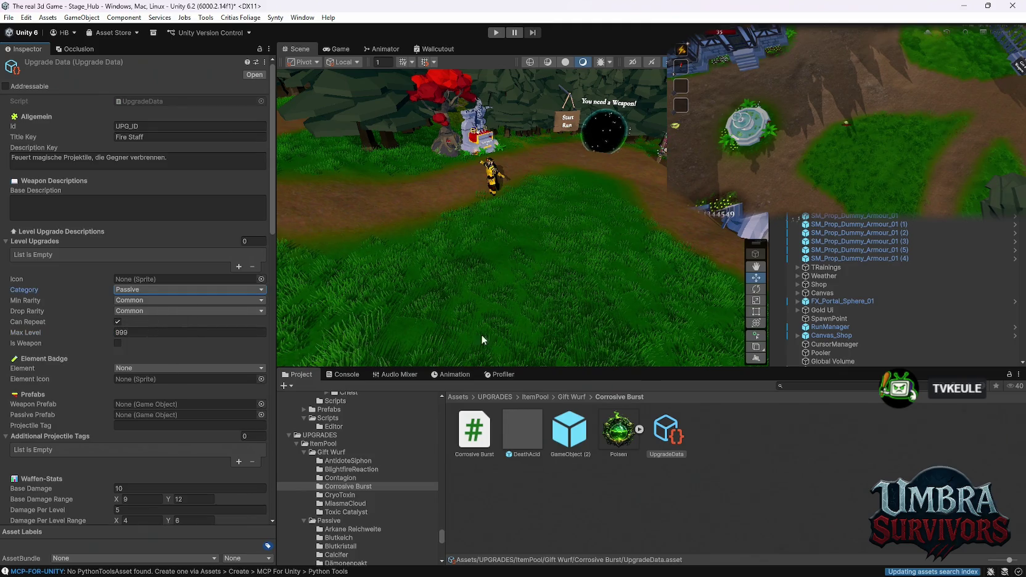
left_click(148, 369)
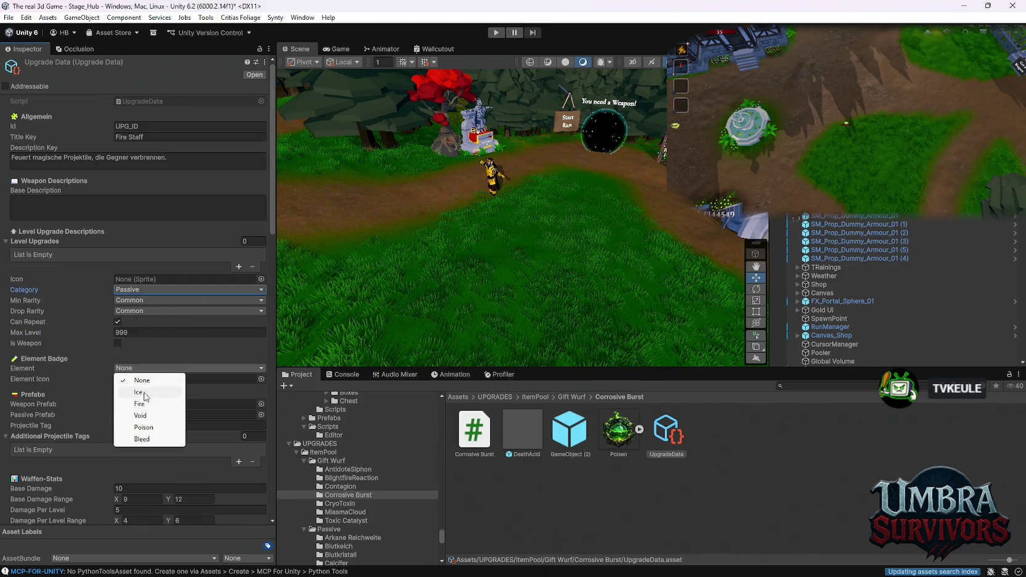
left_click(144, 427)
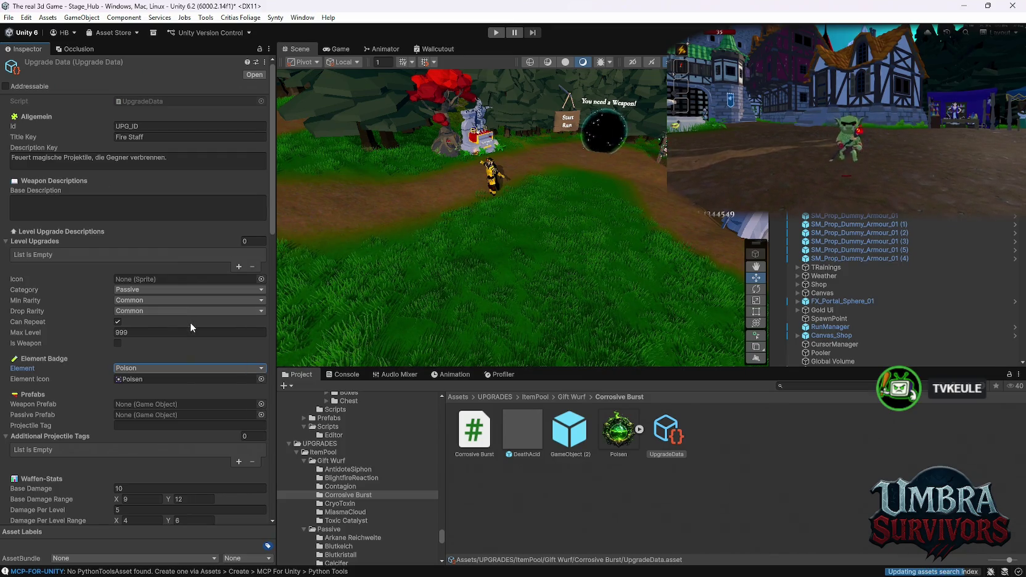
scroll(159, 361, "down", 20)
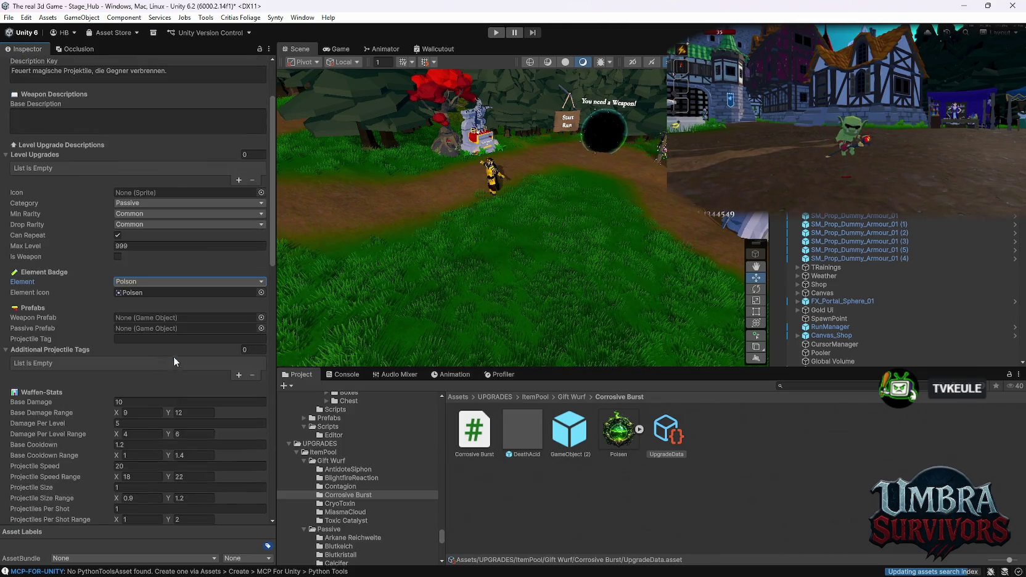
Add an AREA displayed stat coloured bright green to Corrosive Burst
scroll(174, 408, "down", 5)
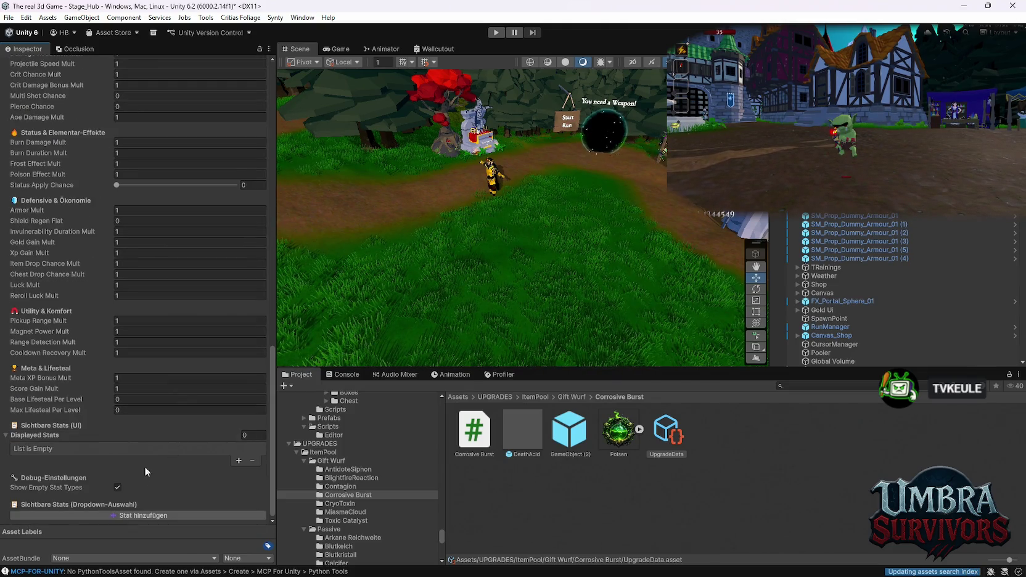
left_click(237, 457)
left_click(141, 461)
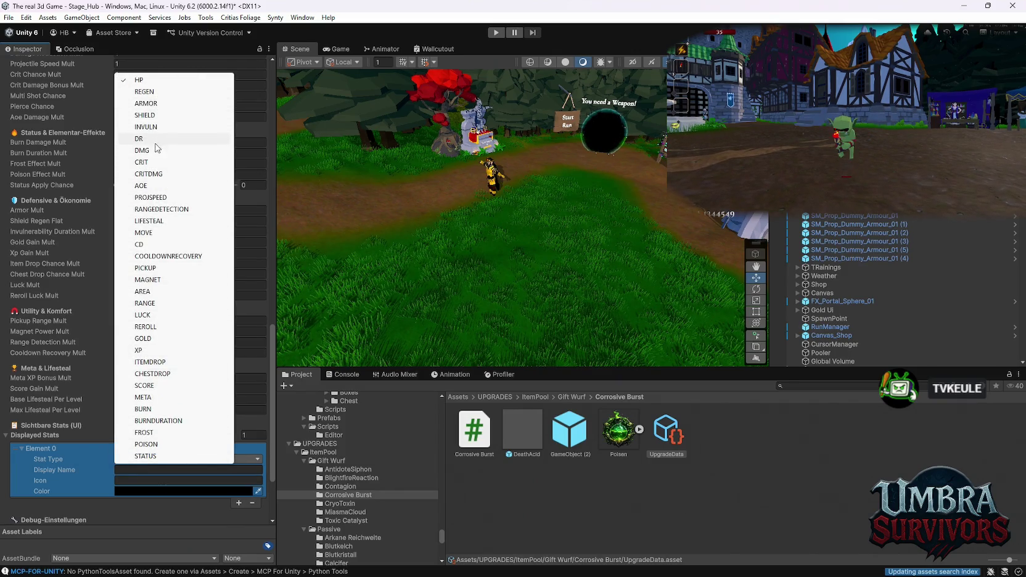
left_click(147, 292)
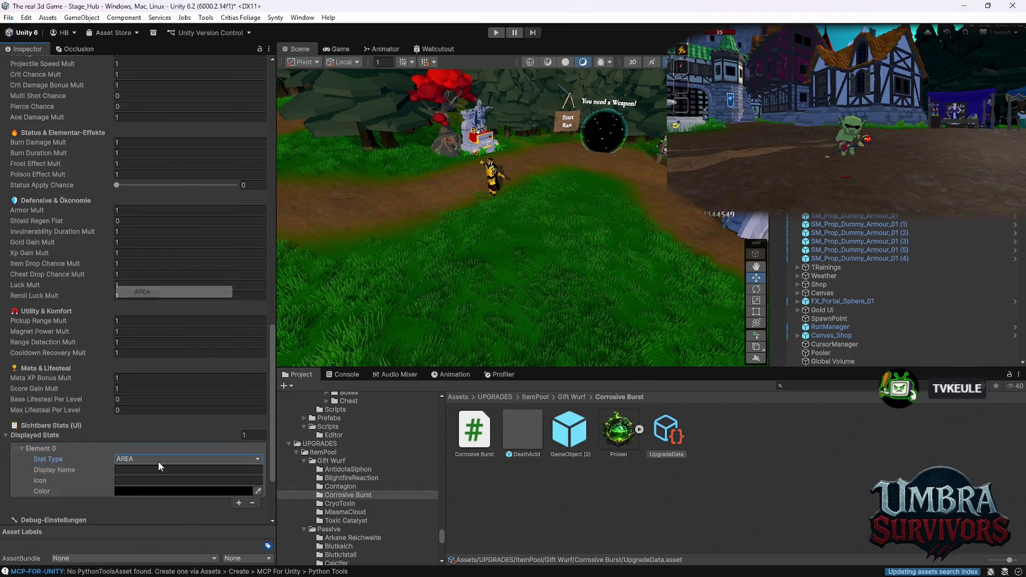
left_click(130, 487)
left_click(168, 282)
left_click(219, 297)
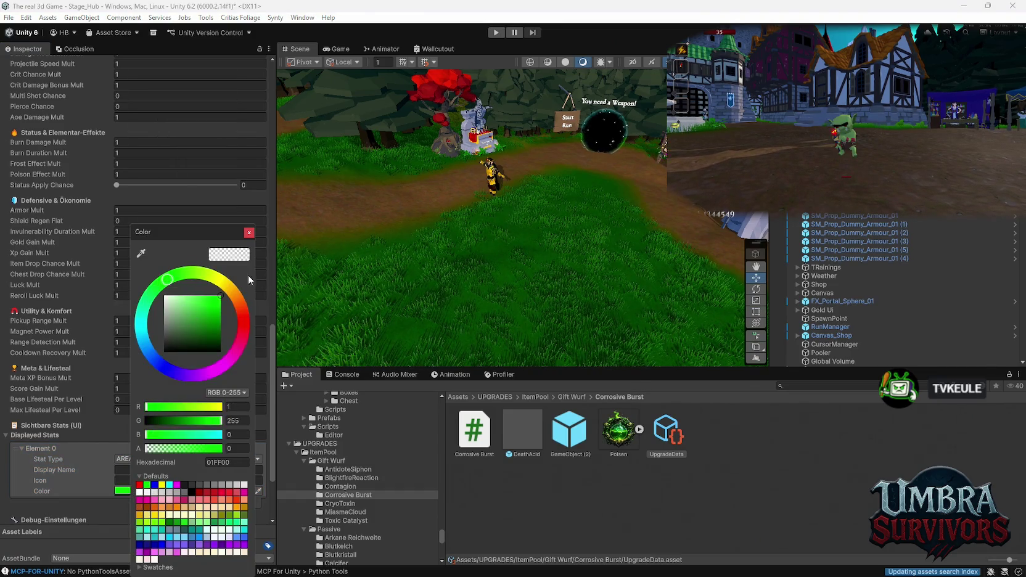
left_click(249, 233)
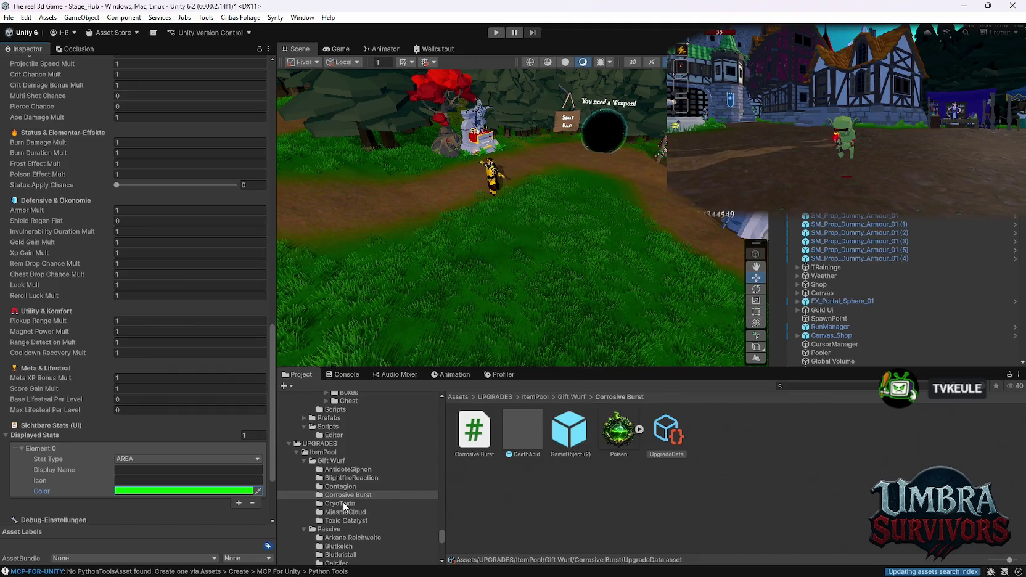
Assign GameObject (2) as Passive Prefab for Corrosive Burst, Contagion and BlightfireReaction
scroll(176, 428, "up", 15)
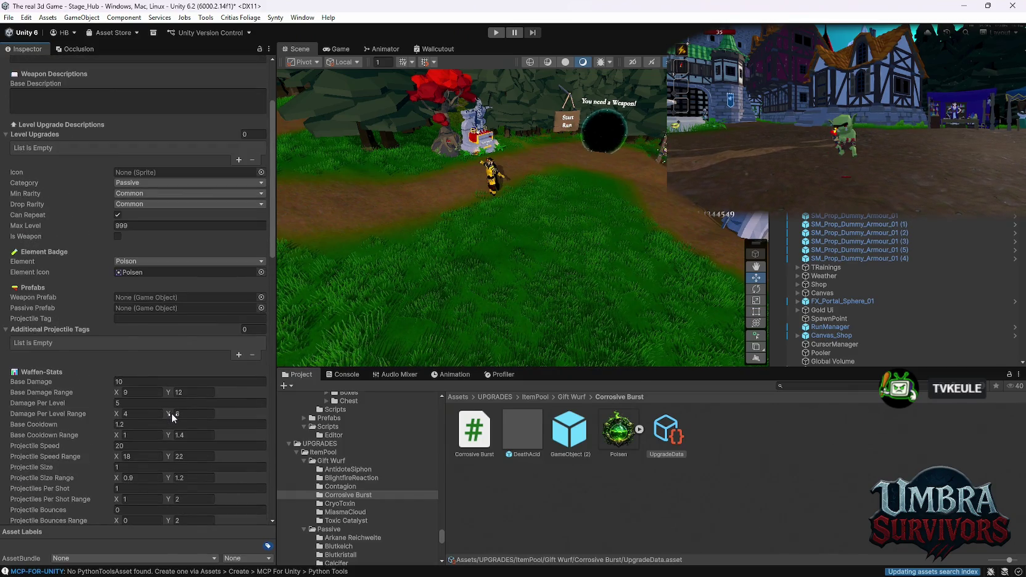
mouse_move(569, 431)
left_mouse_down()
mouse_move(142, 330)
mouse_move(130, 310)
left_mouse_up()
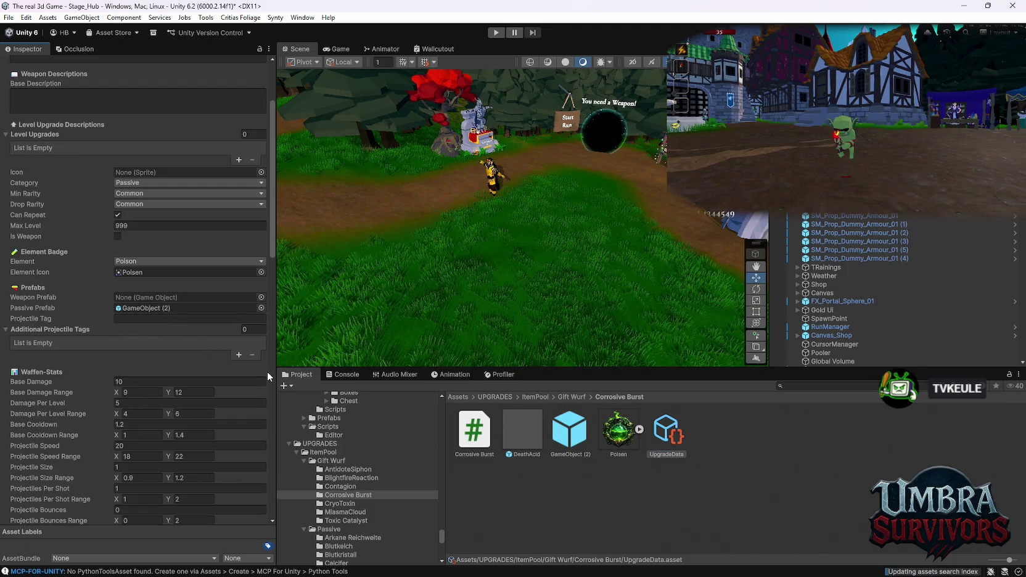
left_click(352, 487)
left_click(666, 432)
mouse_move(569, 432)
left_mouse_down()
mouse_move(171, 313)
mouse_move(179, 309)
left_mouse_up()
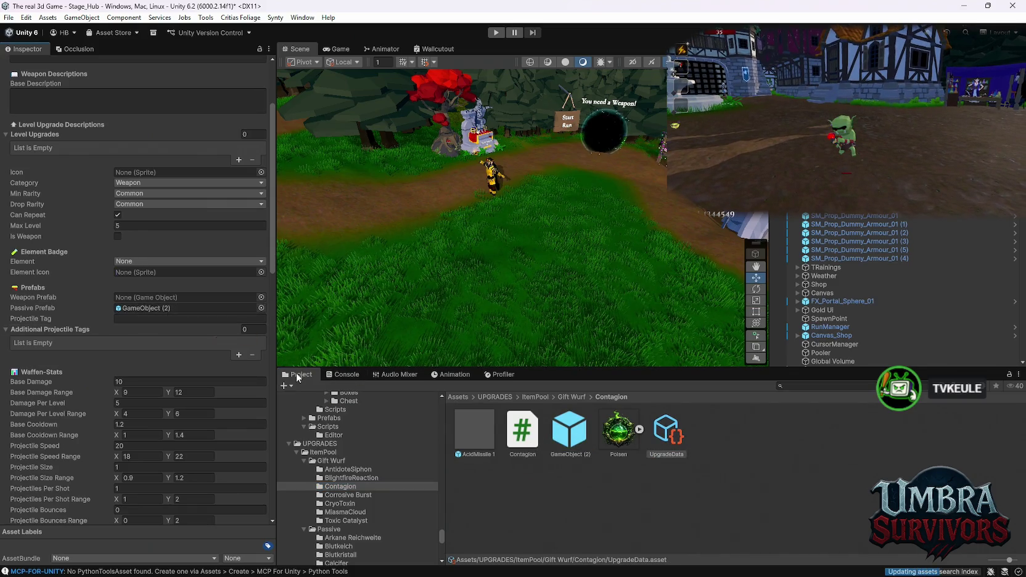
left_click(342, 478)
left_click(652, 444)
mouse_move(521, 432)
left_mouse_down()
mouse_move(336, 346)
mouse_move(164, 310)
left_mouse_up()
left_click(337, 469)
Review the AntidoteSiphon and Corrosive Burst UpgradeData assets
left_click(666, 431)
scroll(376, 493, "down", 2)
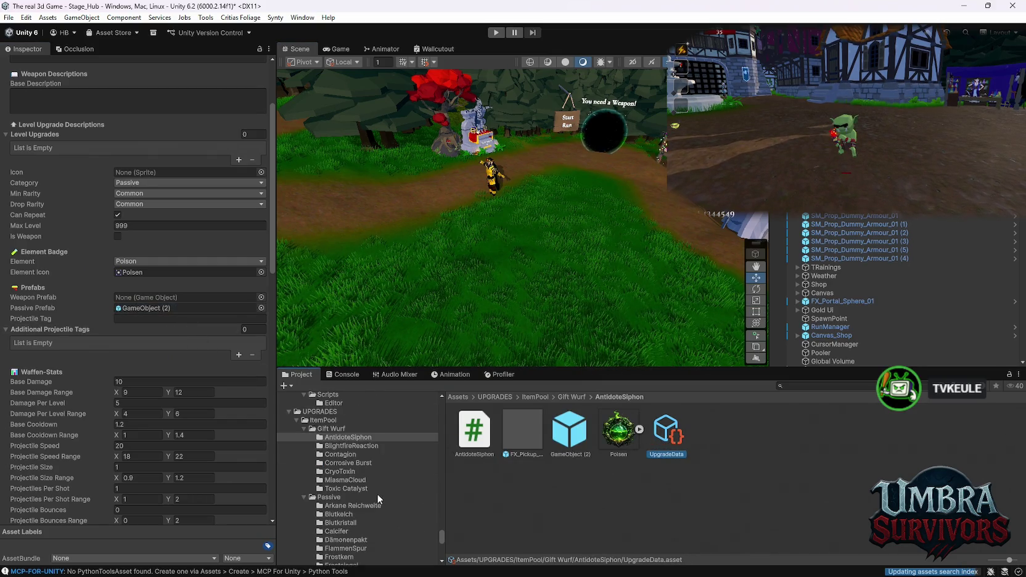
left_click(347, 462)
left_click(667, 432)
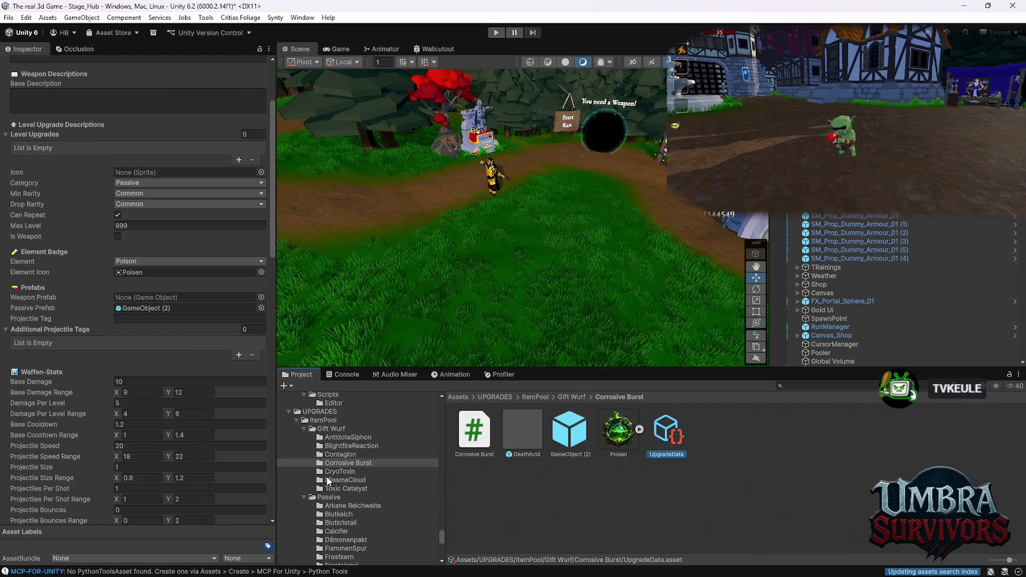
Assign GameObject (2) as CryoToxin's Passive Prefab and look over its UpgradeData
left_click(335, 471)
left_click(666, 434)
mouse_move(569, 431)
left_mouse_down()
mouse_move(196, 298)
mouse_move(178, 309)
left_mouse_up()
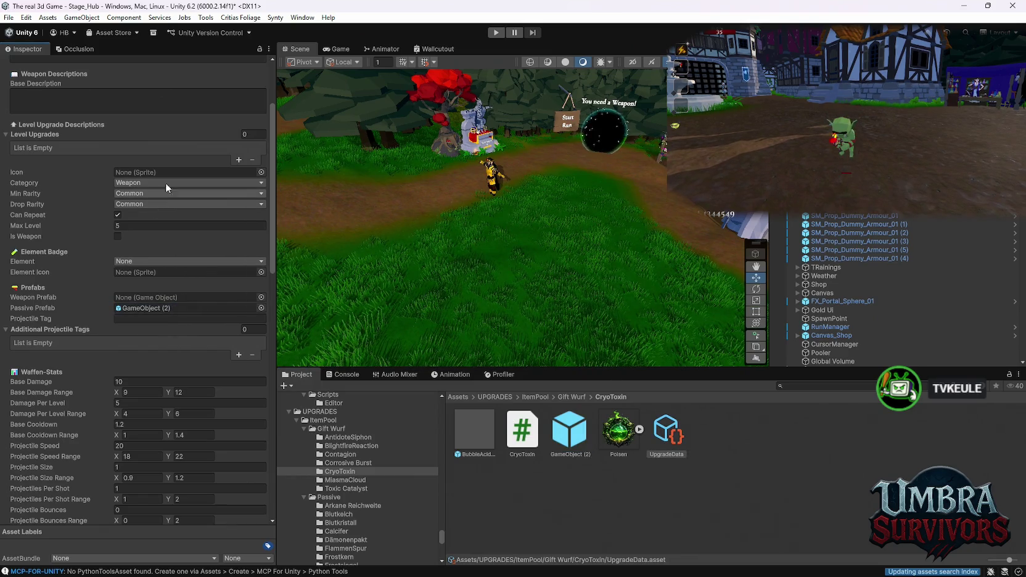
scroll(182, 230, "up", 5)
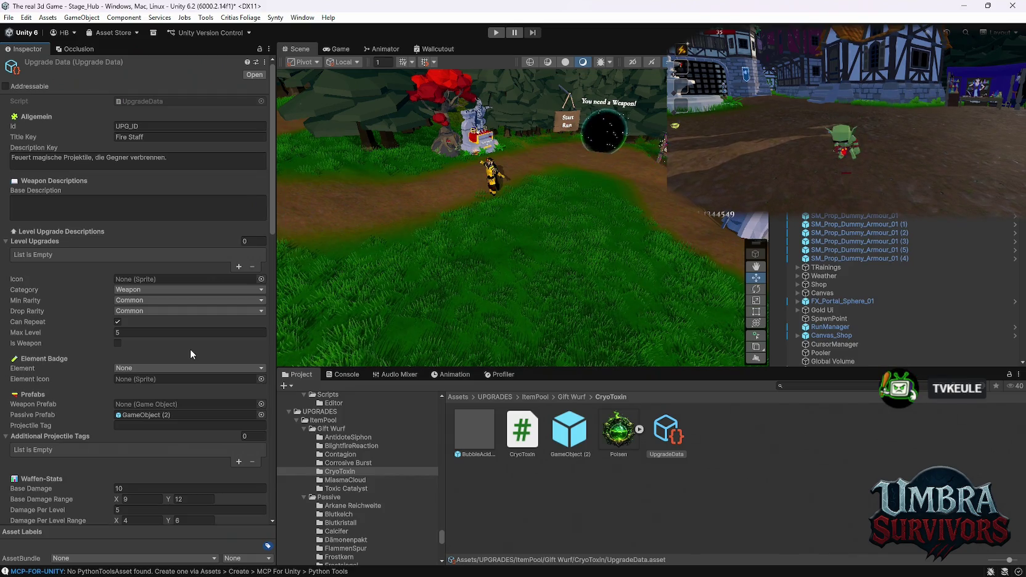
scroll(194, 322, "down", 2)
scroll(194, 324, "up", 2)
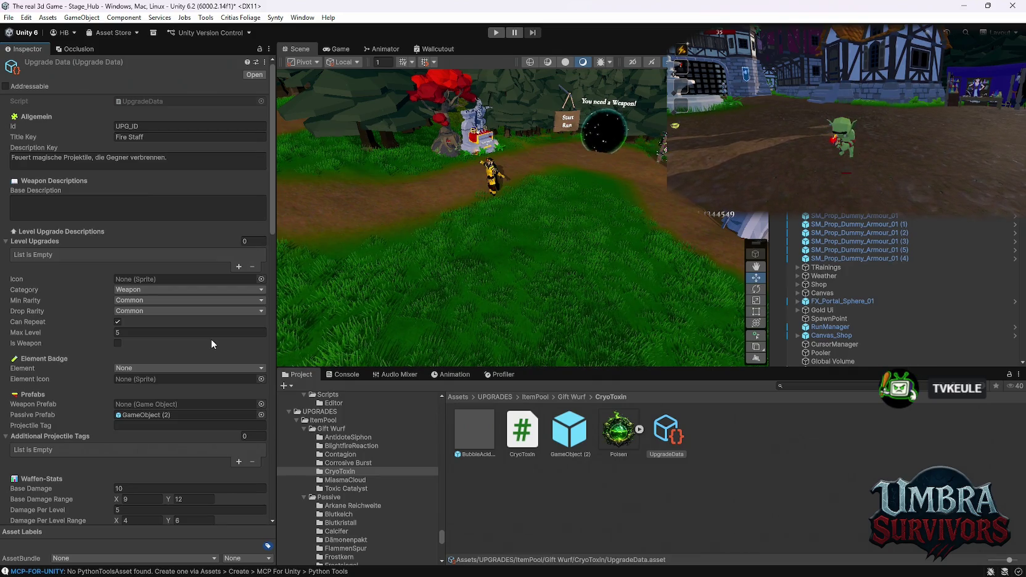
scroll(186, 339, "down", 2)
scroll(186, 339, "down", 2)
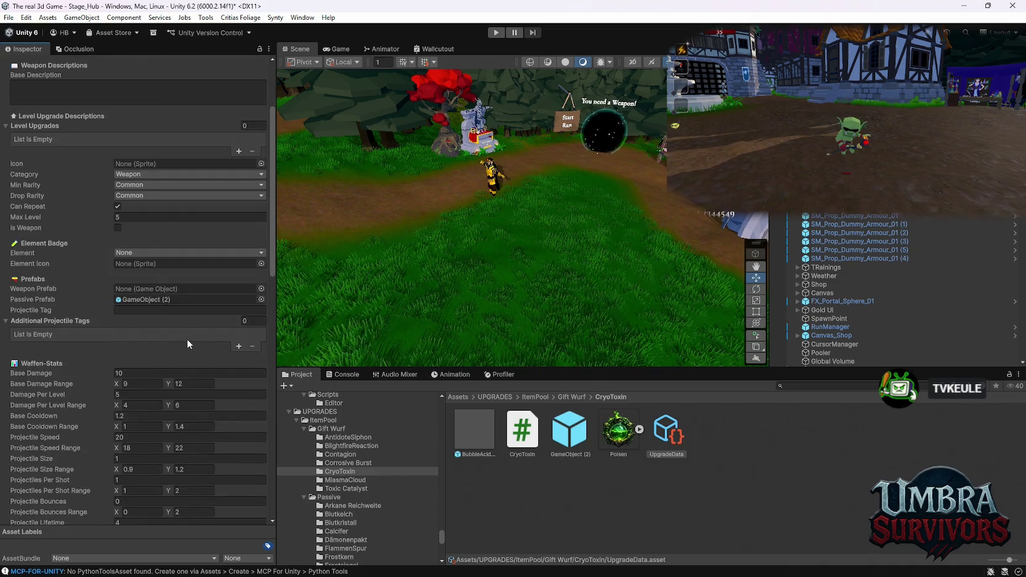
scroll(188, 337, "up", 4)
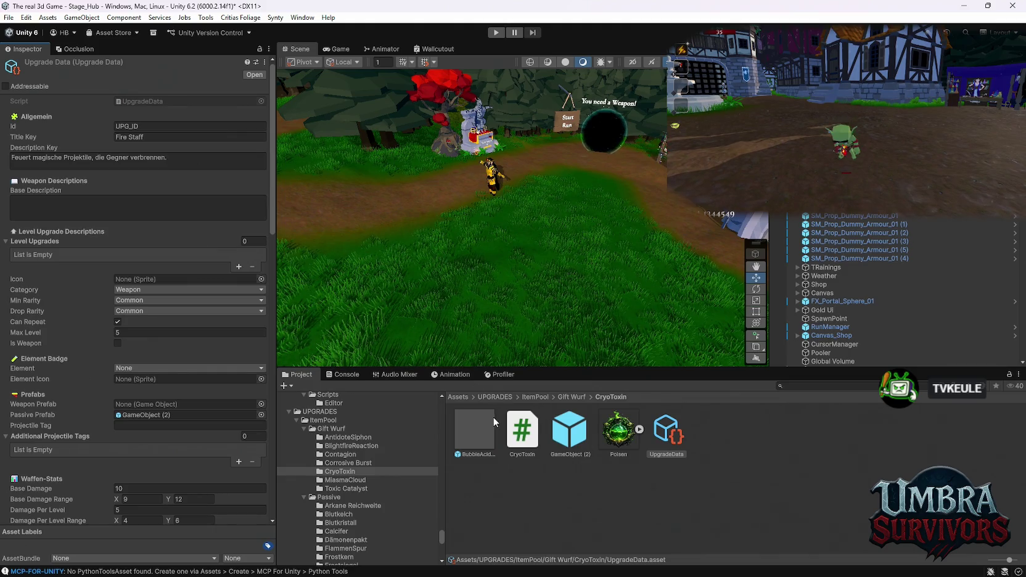
Set CryoToxin's Id to CyroToxin and give it the Poison element with the Poisen icon
left_click(139, 126)
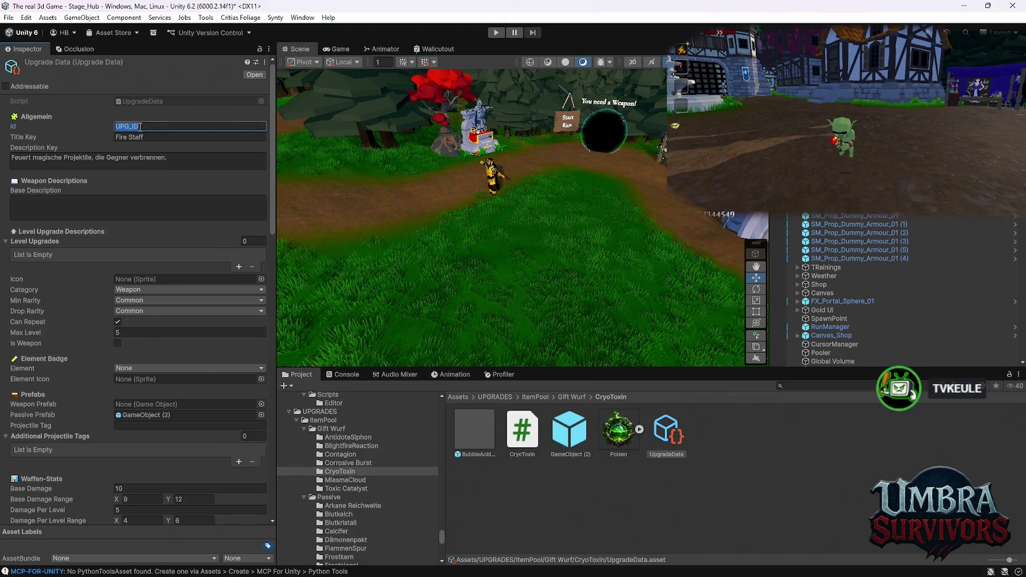
type("CyroToxin")
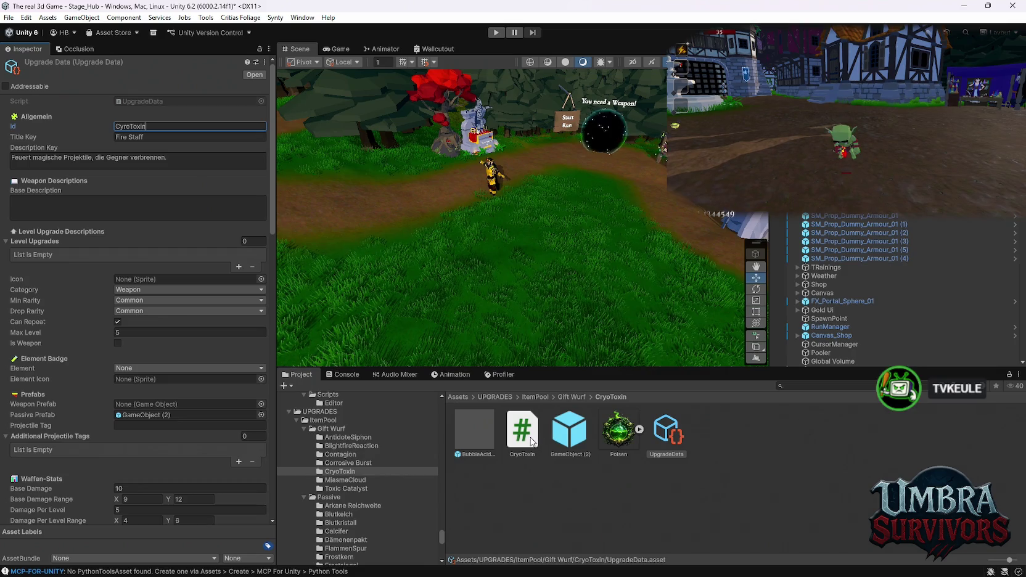
left_click(141, 367)
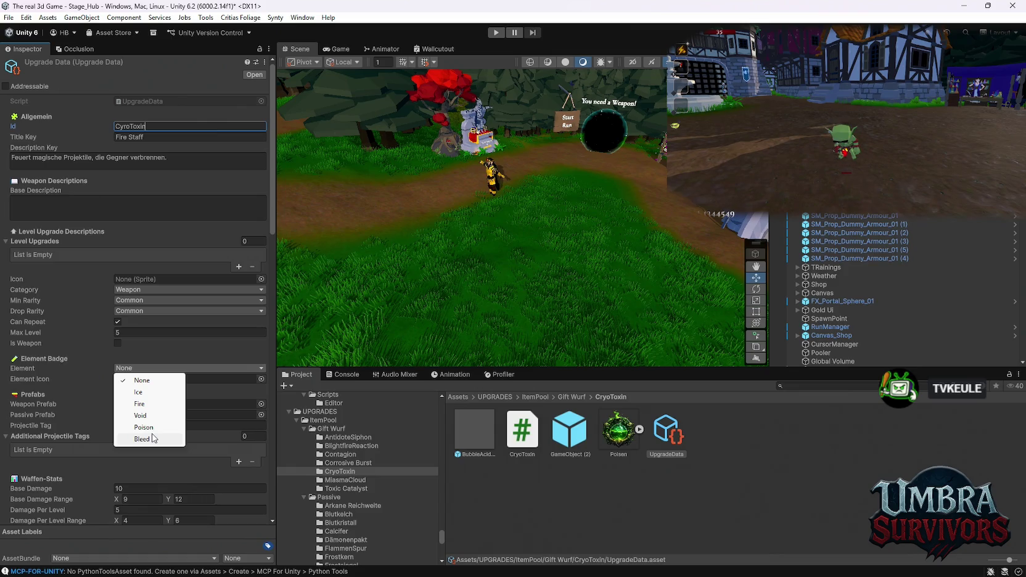
left_click(151, 427)
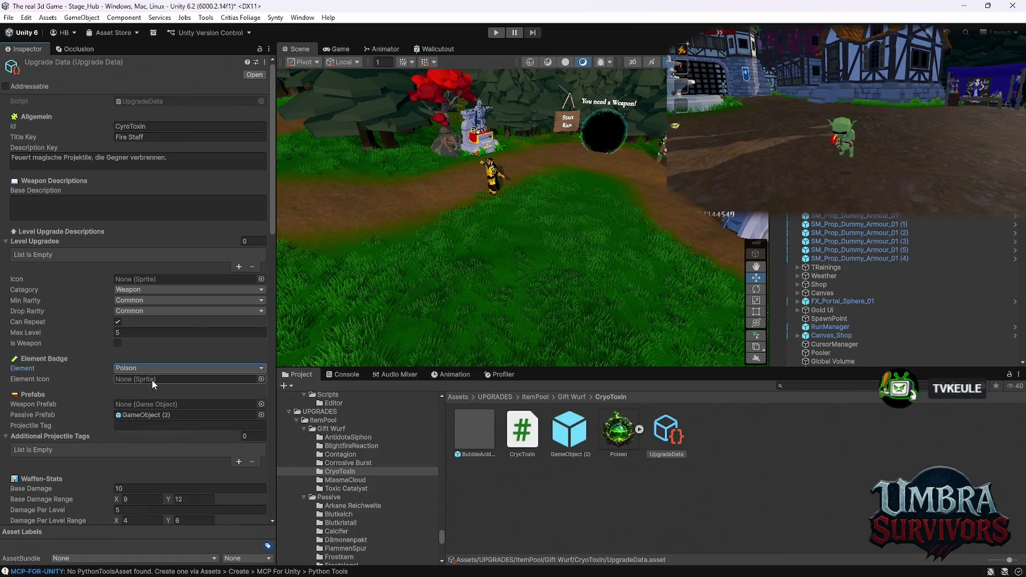
mouse_move(605, 431)
left_mouse_down()
mouse_move(327, 354)
mouse_move(132, 382)
left_mouse_up()
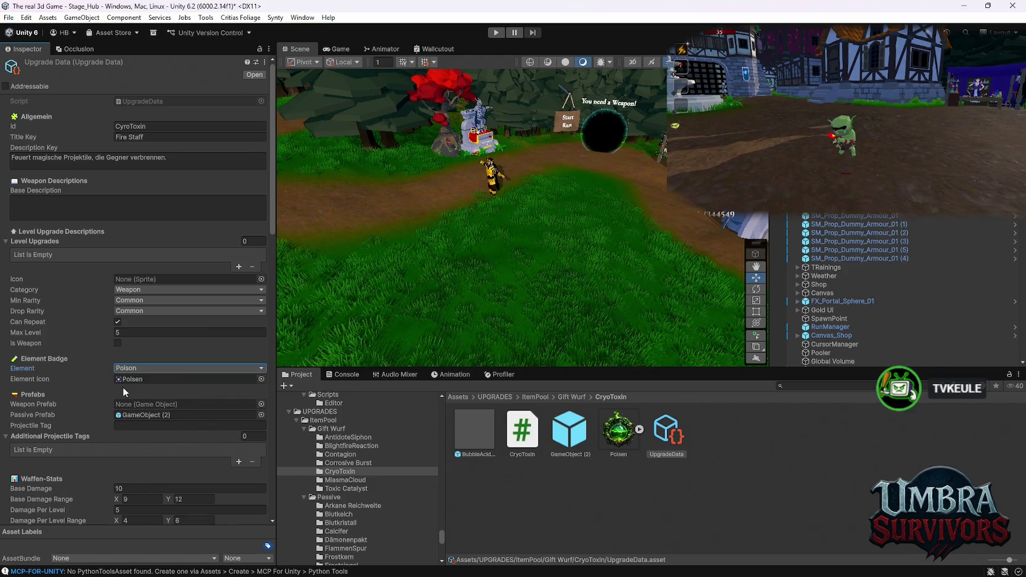
Set CryoToxin's Max Level to 999 and its category to Passive
scroll(118, 394, "down", 2)
scroll(115, 395, "up", 2)
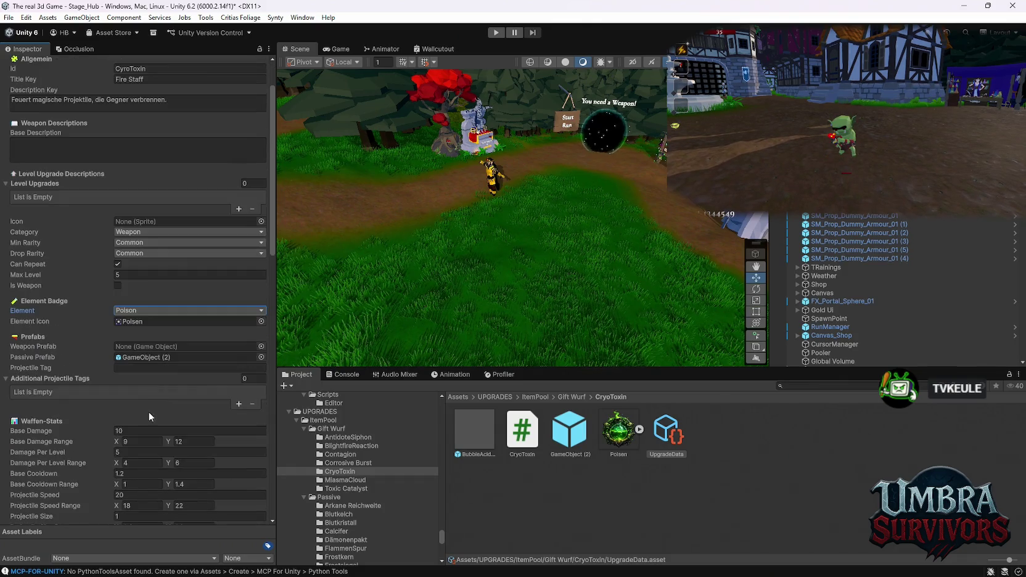
left_click(131, 333)
type("999")
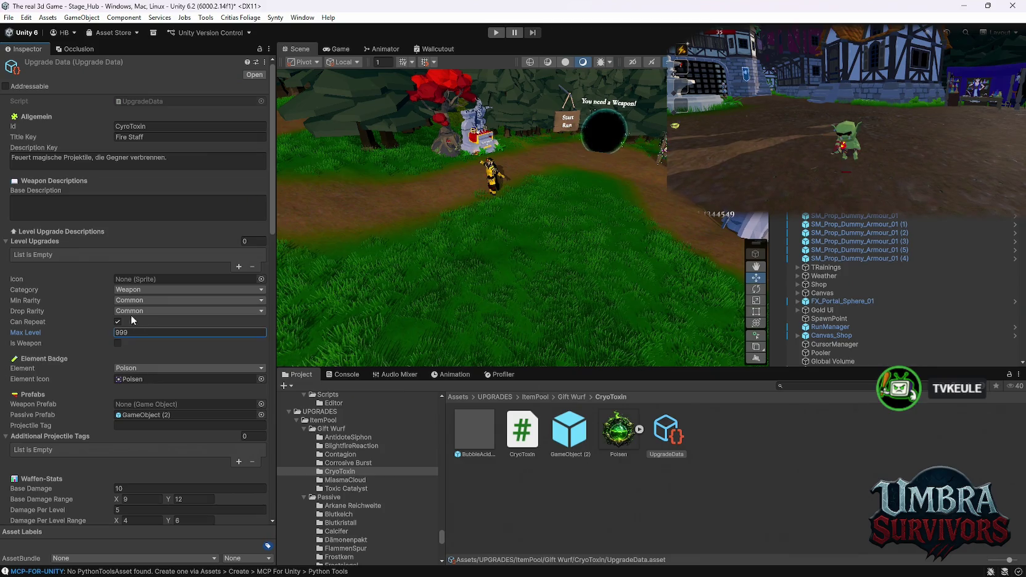
left_click(128, 290)
left_click(140, 327)
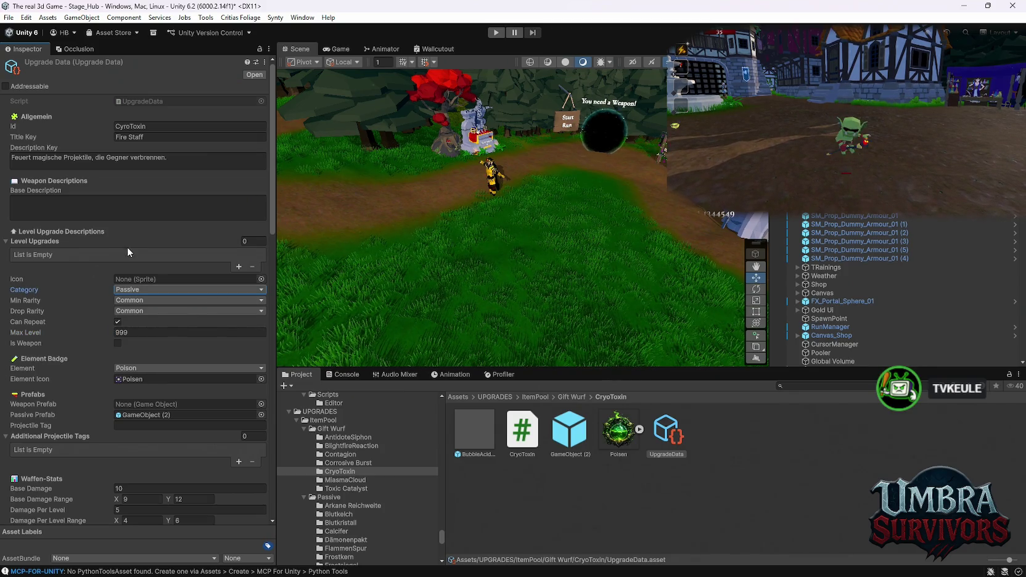
scroll(130, 278, "down", 7)
scroll(130, 279, "down", 4)
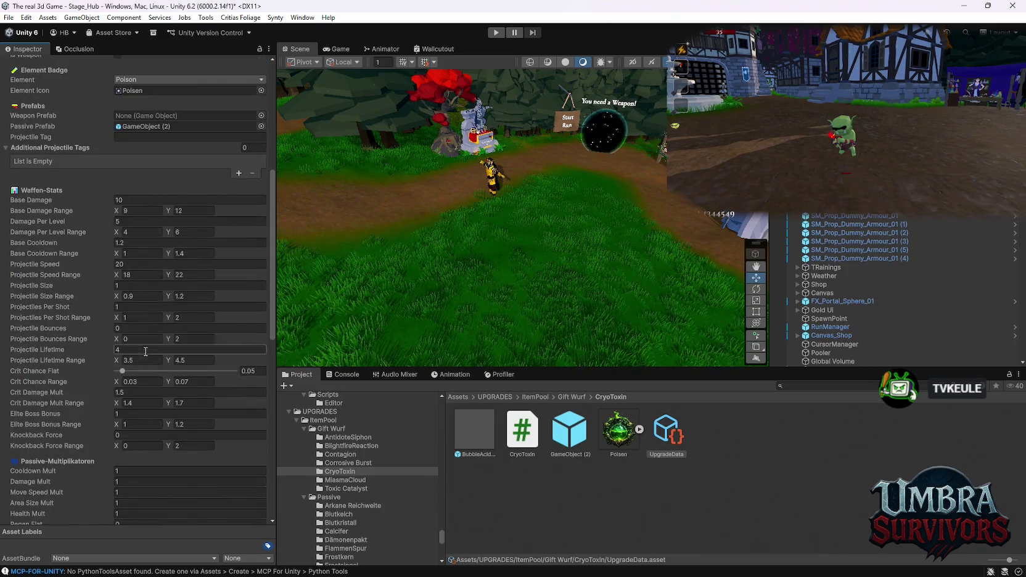
scroll(125, 342, "down", 15)
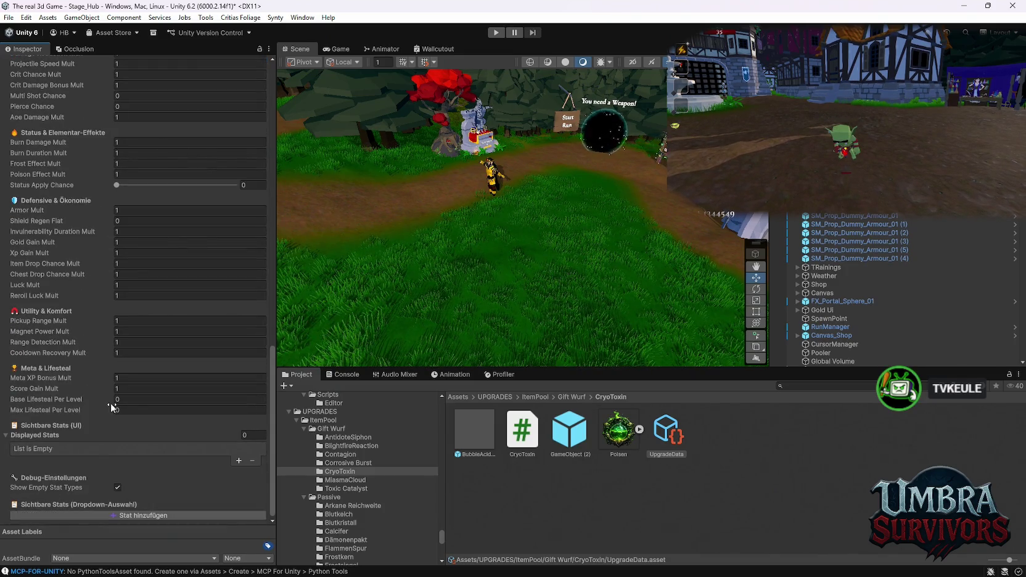
left_click(238, 461)
left_click(133, 460)
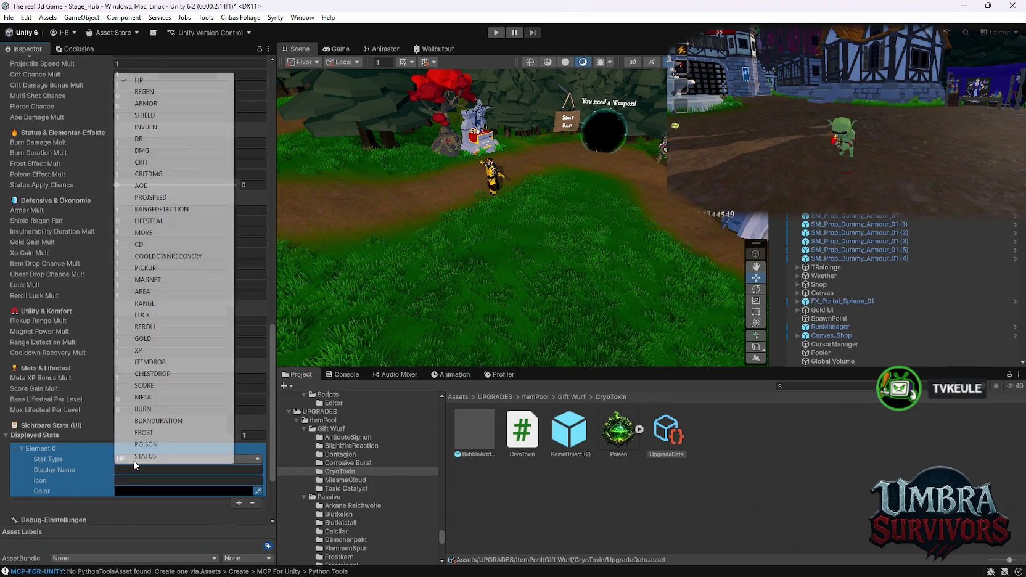
left_click(171, 445)
left_click(161, 491)
left_click_drag(278, 324, 214, 273)
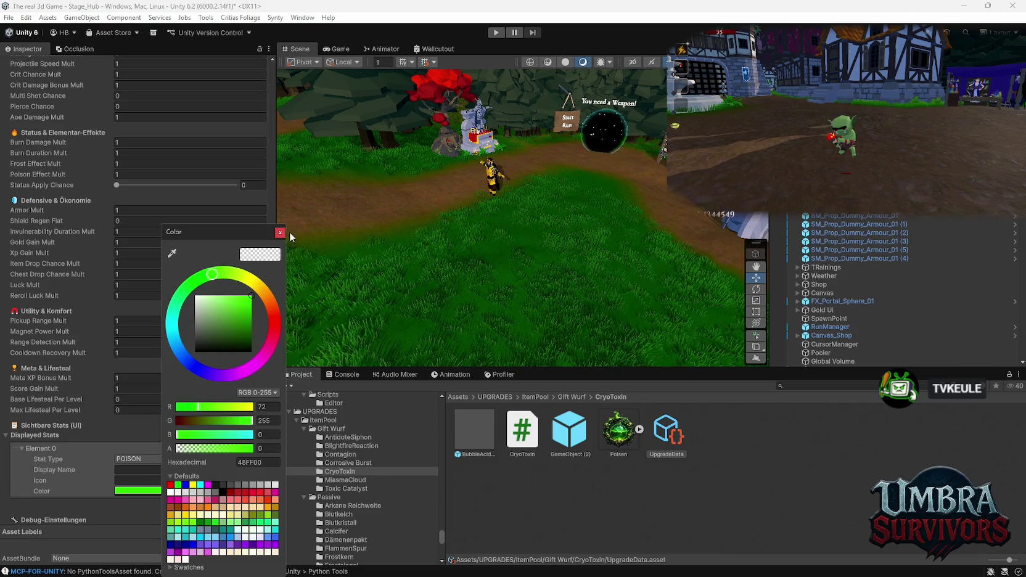
left_click(280, 232)
scroll(185, 376, "up", 7)
scroll(163, 410, "up", 12)
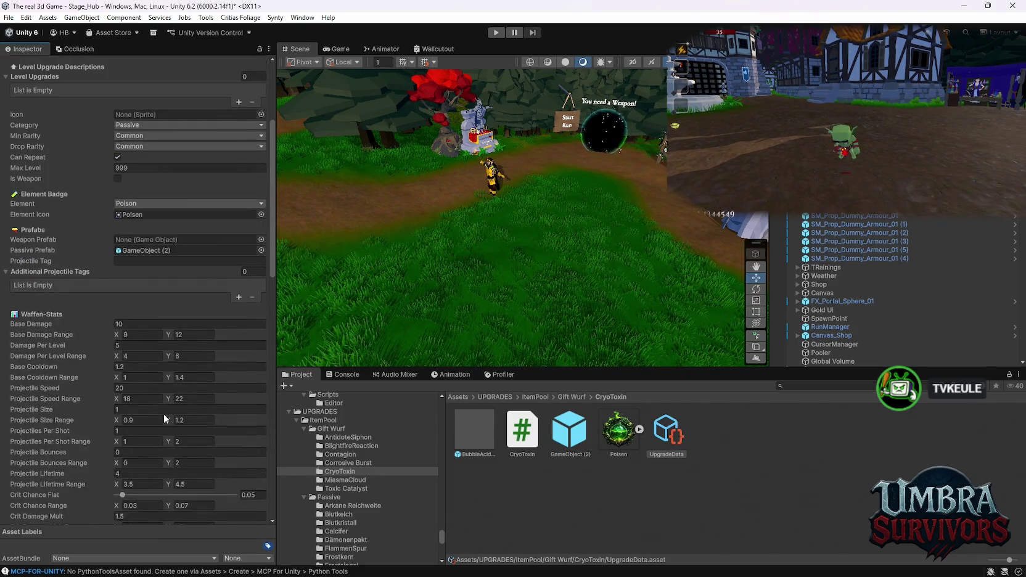
scroll(172, 463, "down", 8)
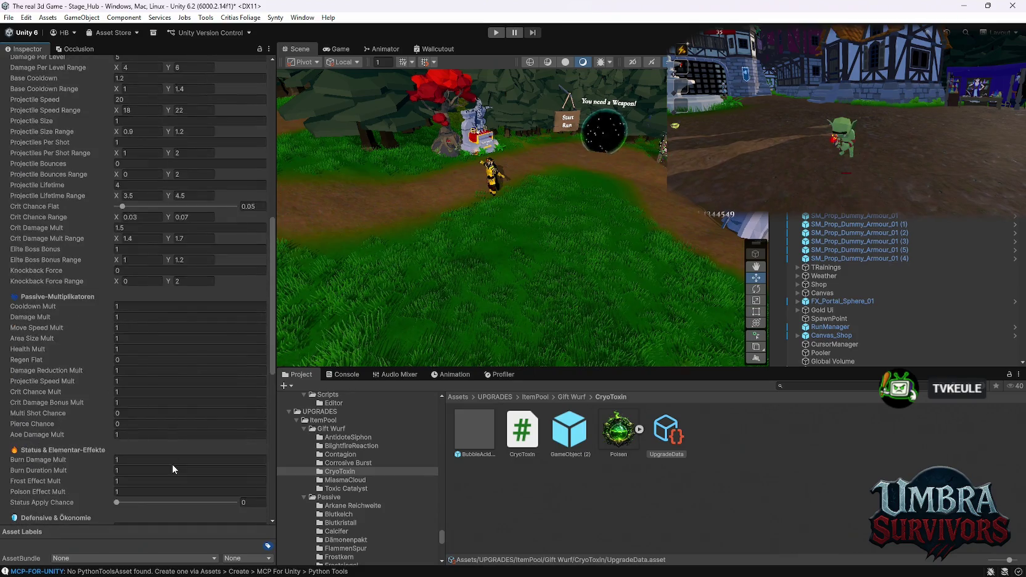
scroll(173, 463, "up", 7)
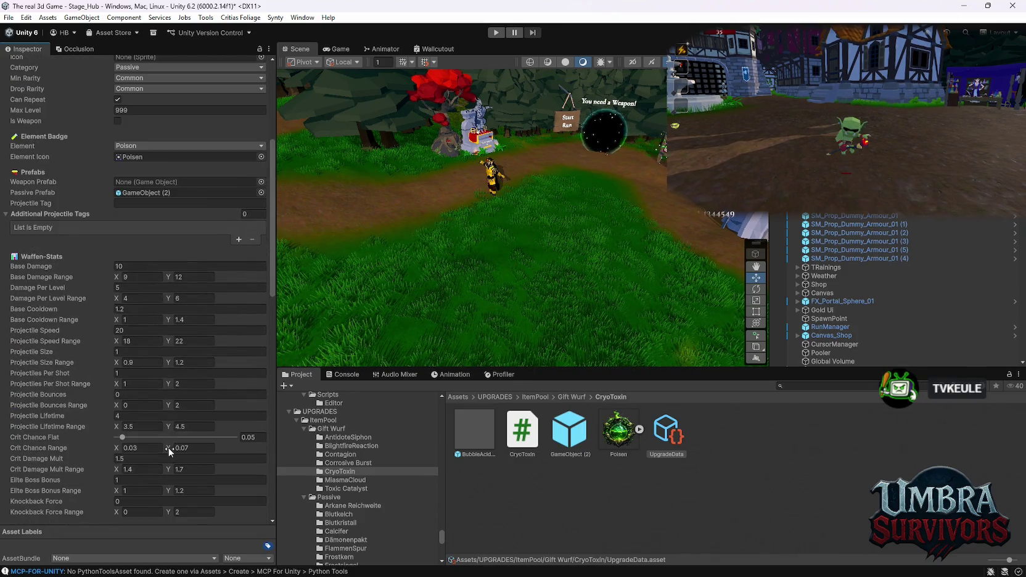
scroll(162, 436, "up", 4)
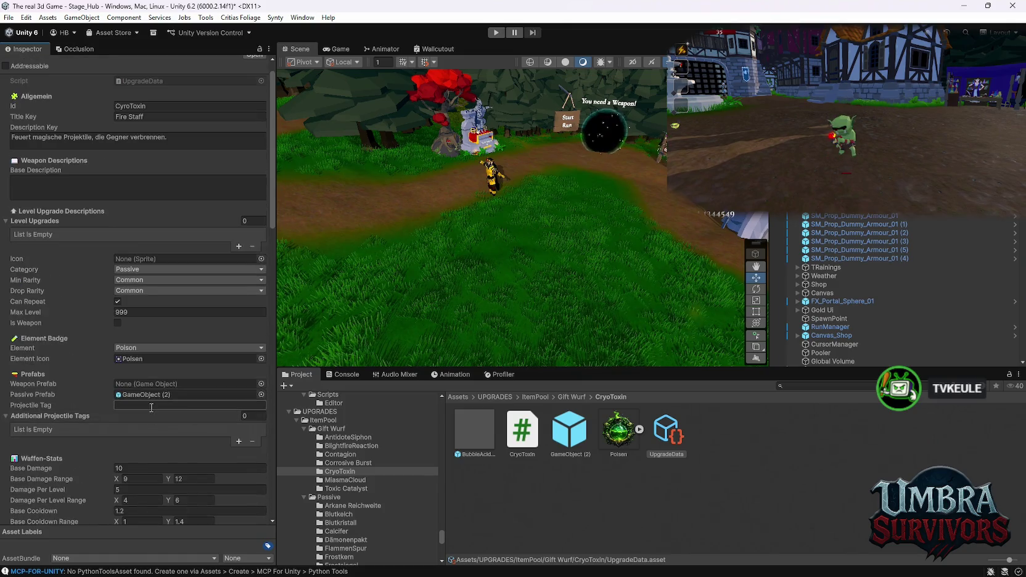
scroll(151, 395, "up", 1)
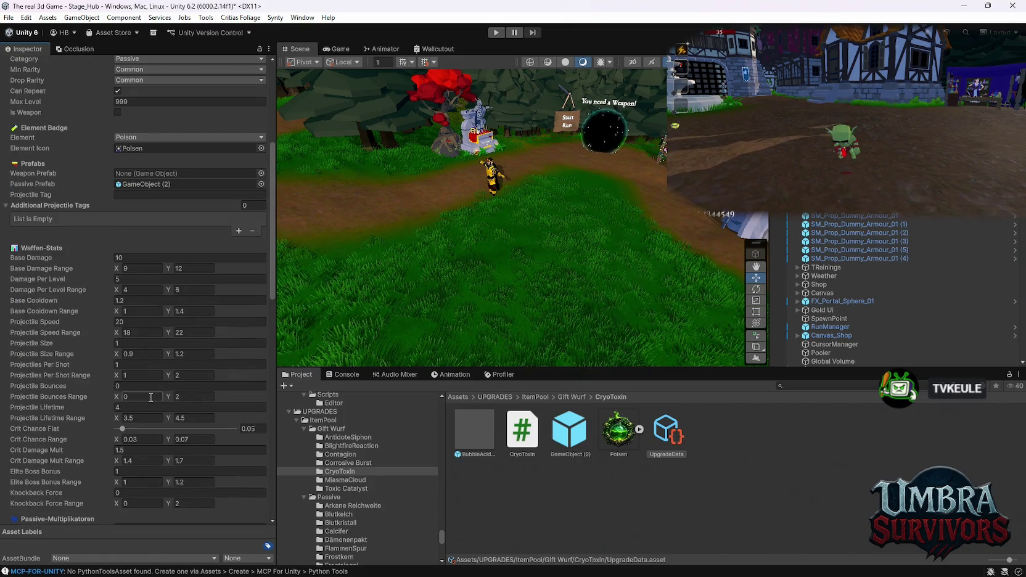
scroll(155, 364, "up", 1)
scroll(156, 364, "up", 1)
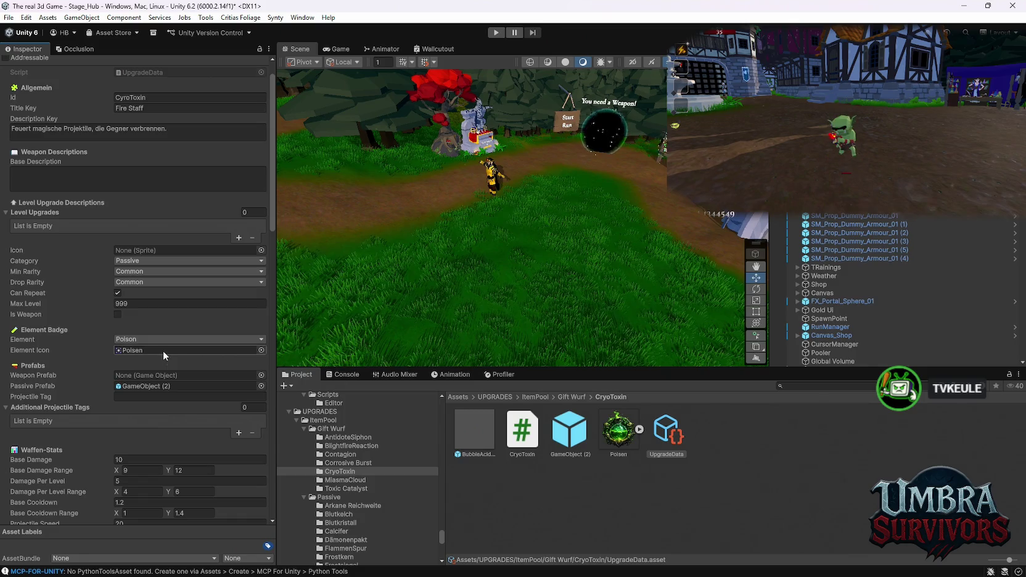
scroll(162, 333, "up", 1)
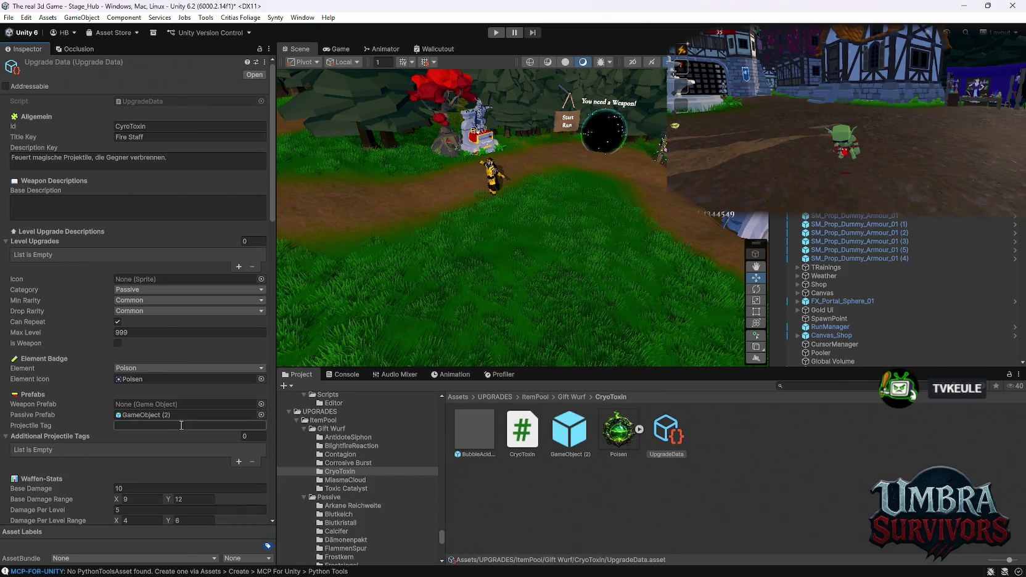
left_click(341, 479)
Make MiasmaCloud a Passive upgrade with Max Level 999, Poison element and Poisen icon
left_click(667, 430)
left_click(142, 288)
left_click(144, 324)
left_click(129, 333)
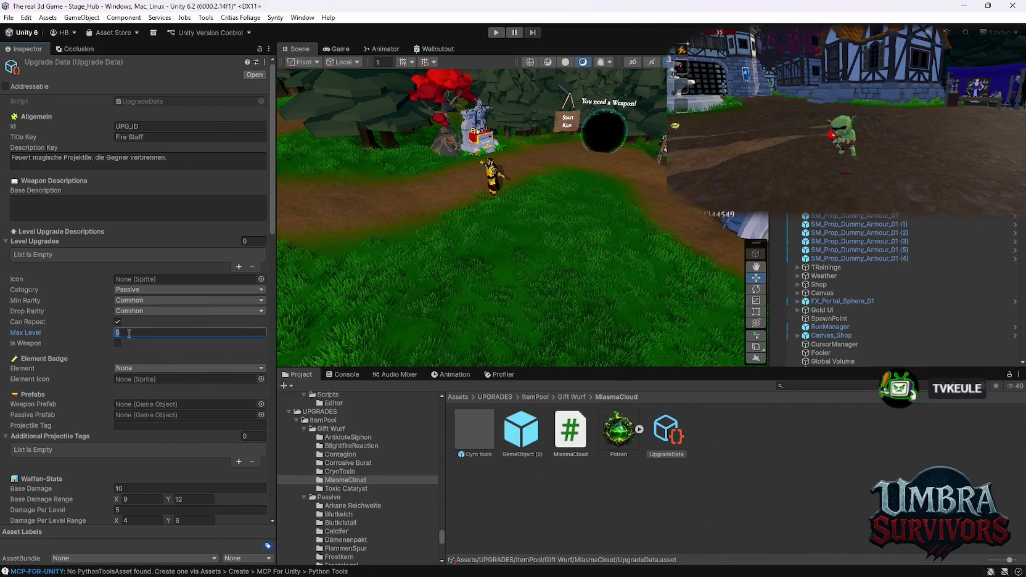
type("999")
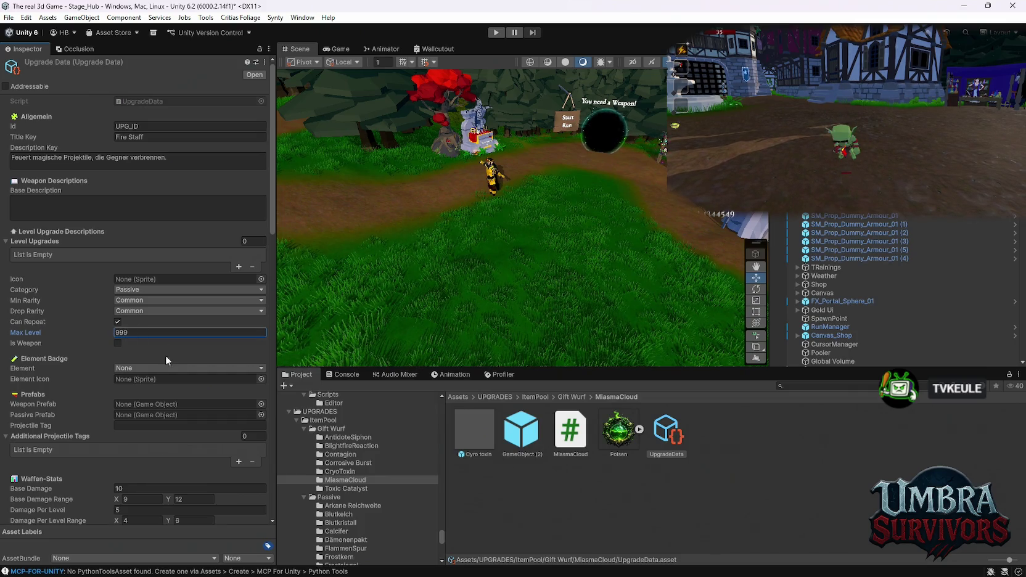
left_click(139, 367)
left_click(144, 427)
left_click_drag(619, 432, 141, 379)
Assign GameObject (2) as MiasmaCloud's Passive Prefab, then bring up Corrosive Burst's UpgradeData
scroll(106, 408, "down", 2)
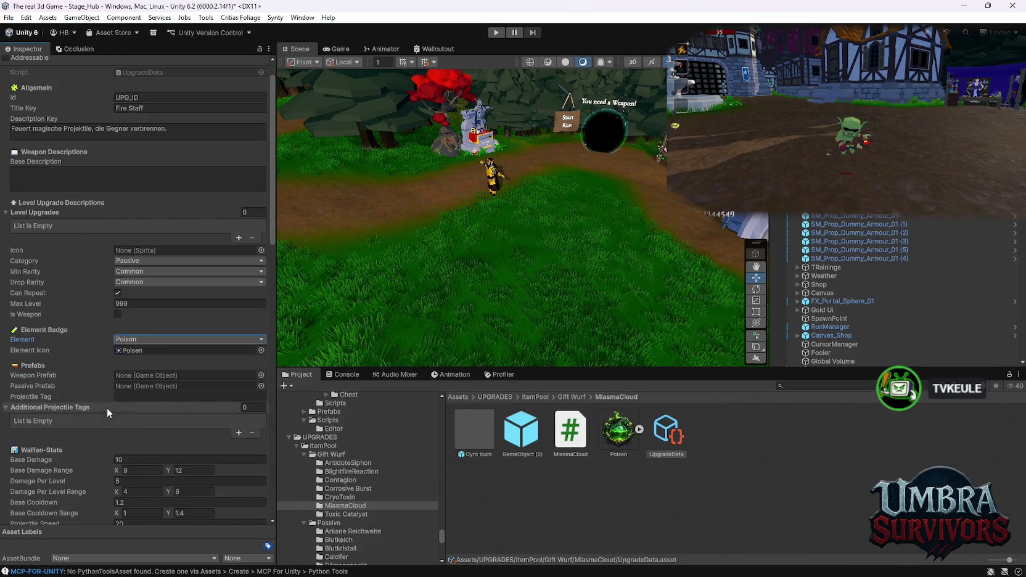
left_click_drag(521, 432, 179, 386)
scroll(107, 429, "down", 15)
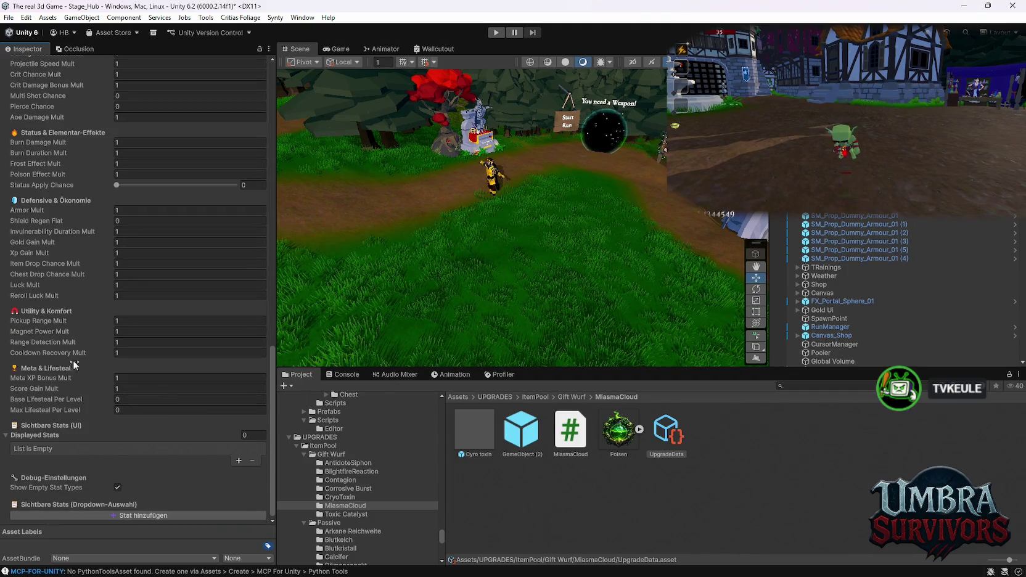
scroll(83, 355, "up", 8)
left_click(344, 480)
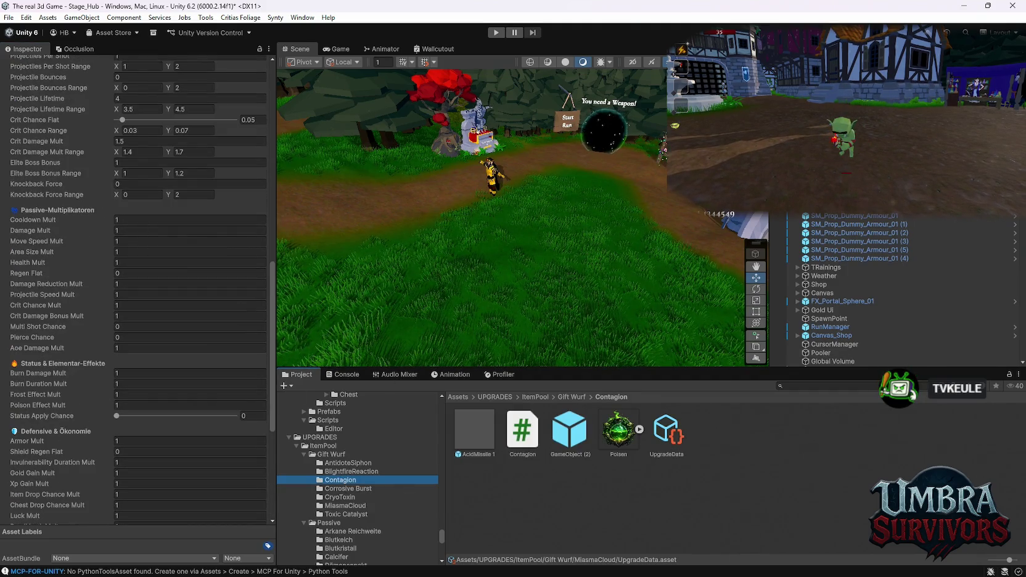
left_click(355, 489)
left_click(653, 437)
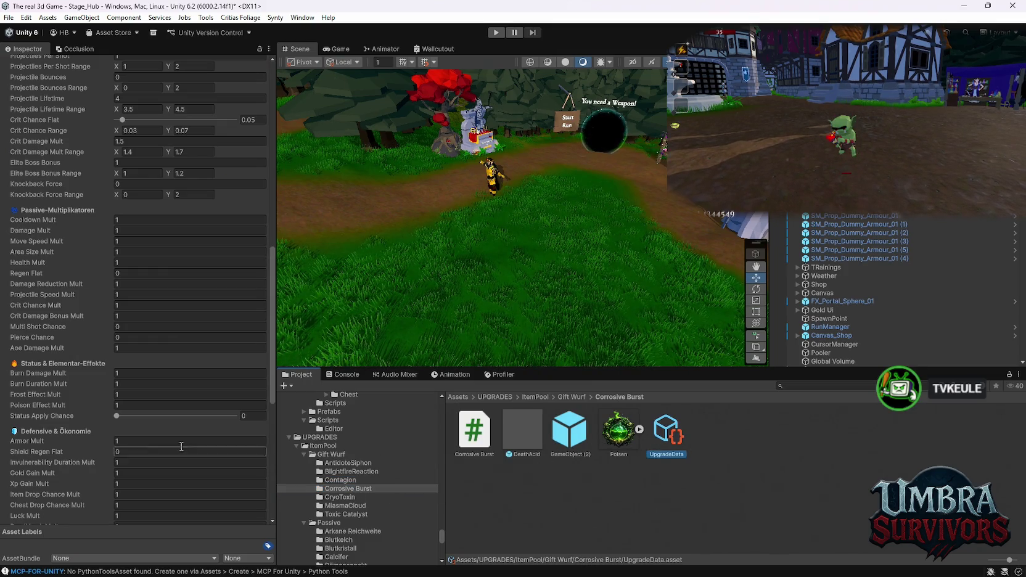
Review Corrosive Burst's green AREA stat, then add a Displayed Stats entry to MiasmaCloud's UpgradeData
scroll(221, 451, "down", 10)
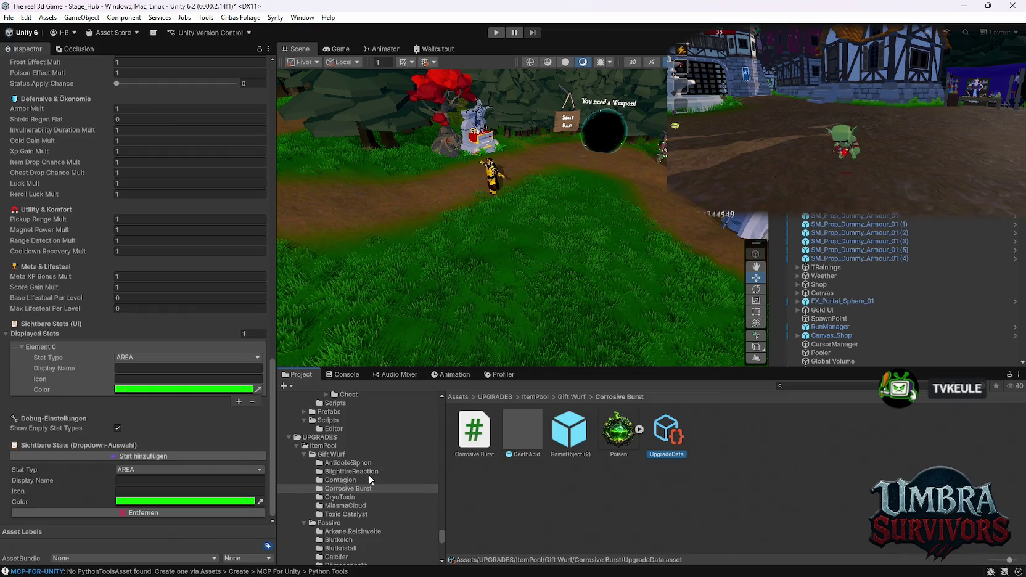
left_click(353, 506)
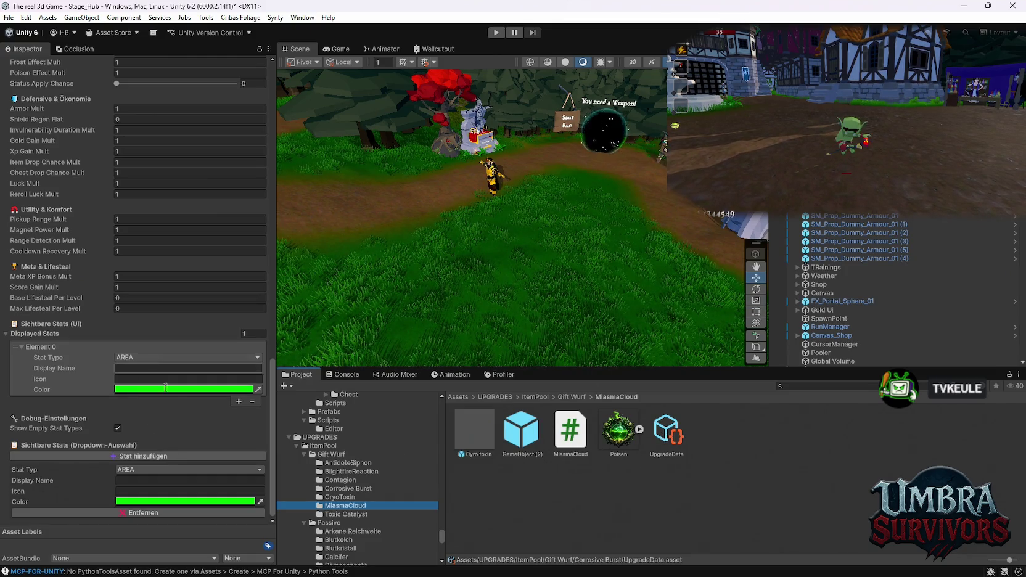
left_click(668, 439)
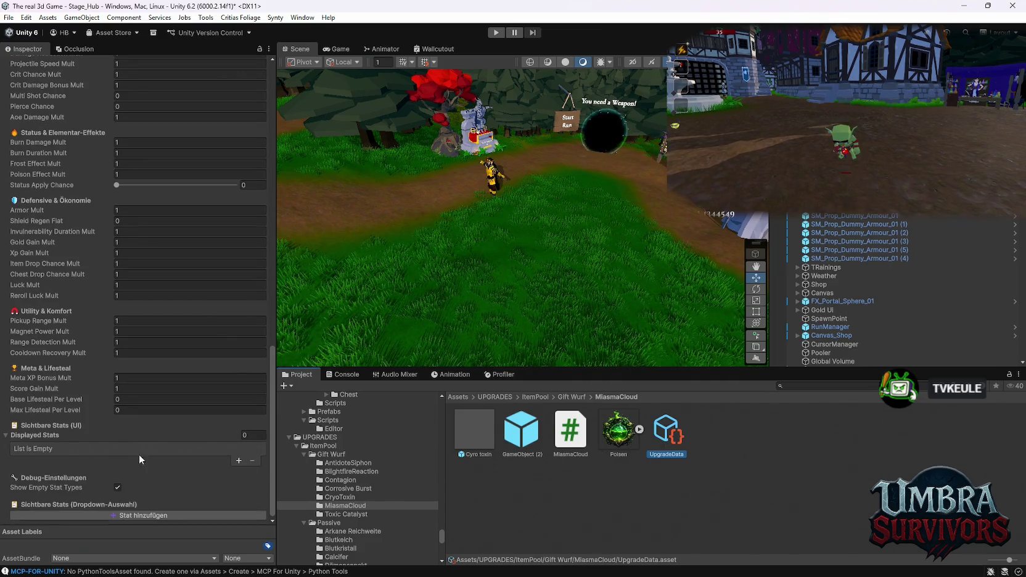
left_click(238, 461)
Set MiasmaCloud's displayed stat type to STATUS and colour it green
left_click(186, 458)
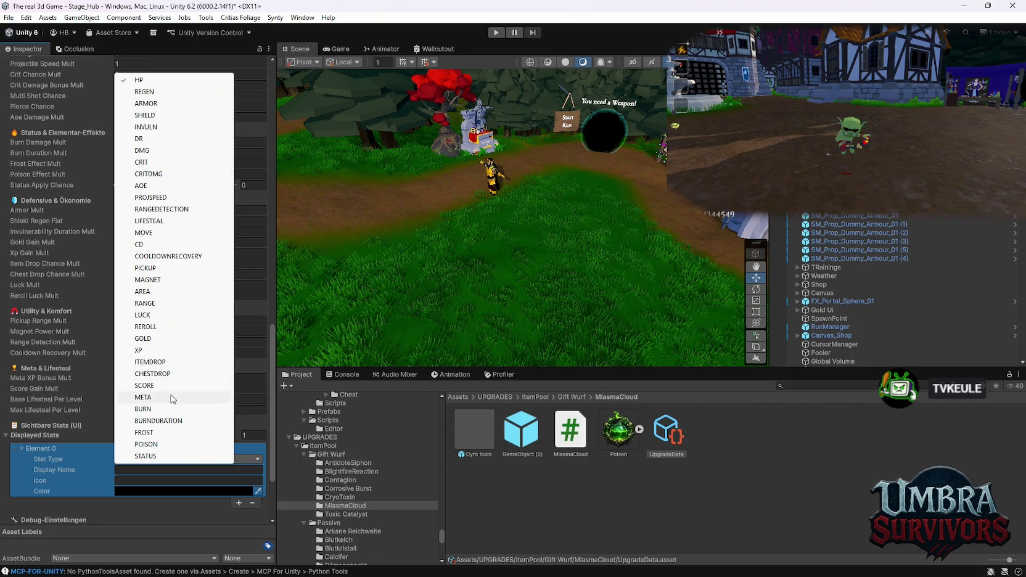
left_click(154, 456)
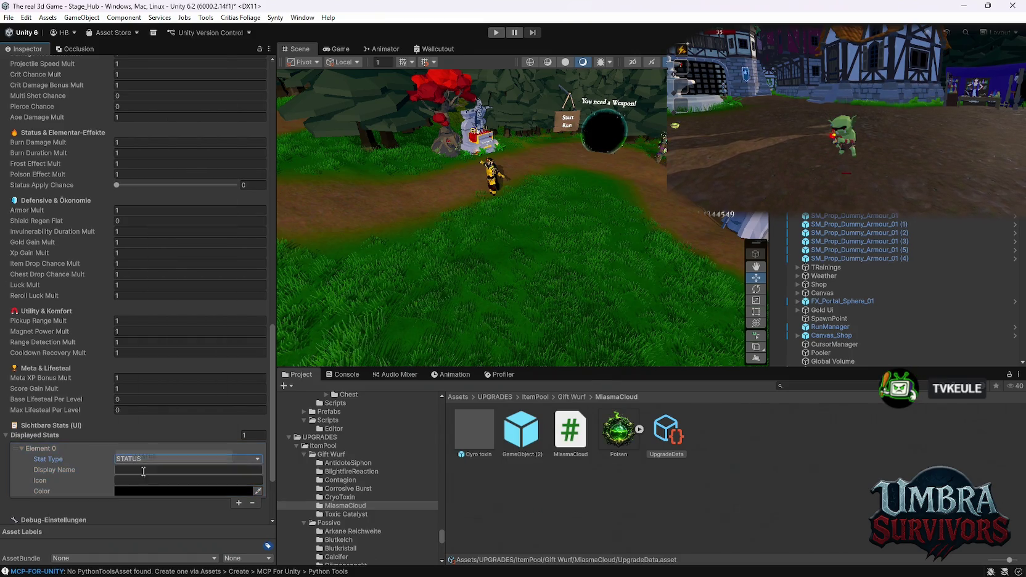
left_click(185, 491)
left_click(187, 273)
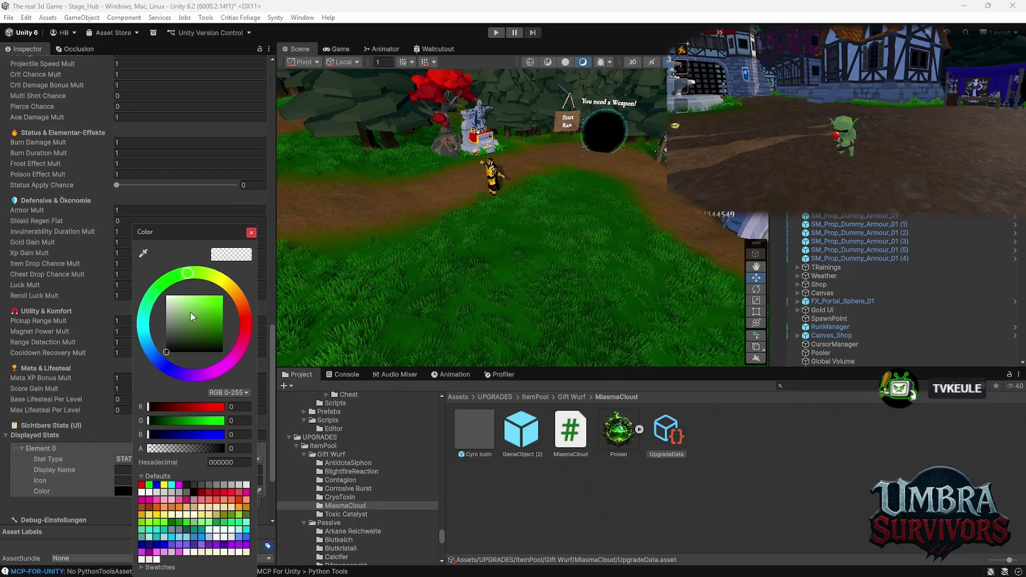
left_click(251, 233)
Bring up the Contagion folder's UpgradeData in the Inspector
left_click(340, 480)
left_click(666, 431)
scroll(192, 425, "up", 15)
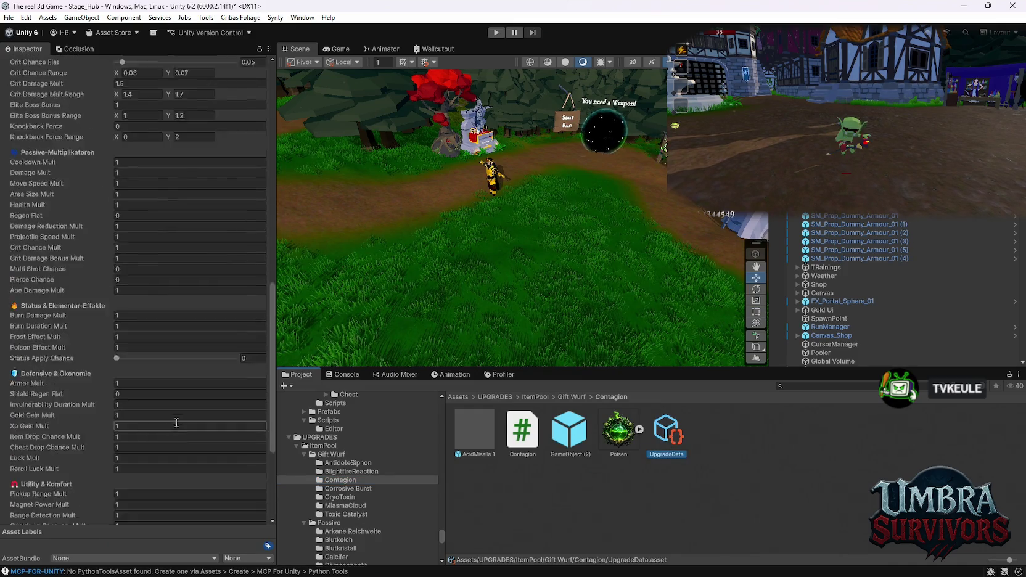
Make Contagion a Passive upgrade with Id and Title Key both 'Contagion'
left_click(134, 290)
left_click(147, 325)
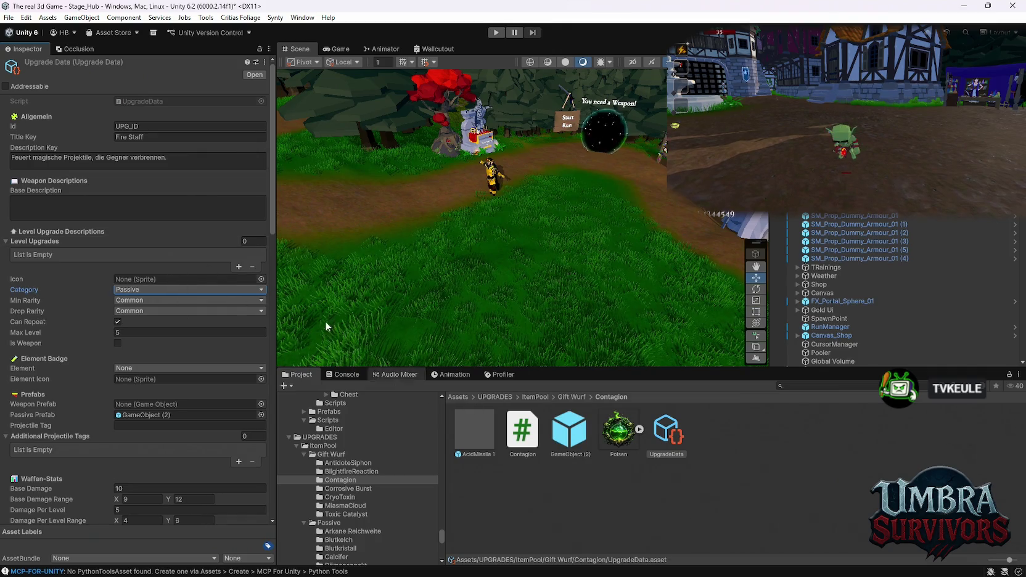
left_click(155, 125)
type("C")
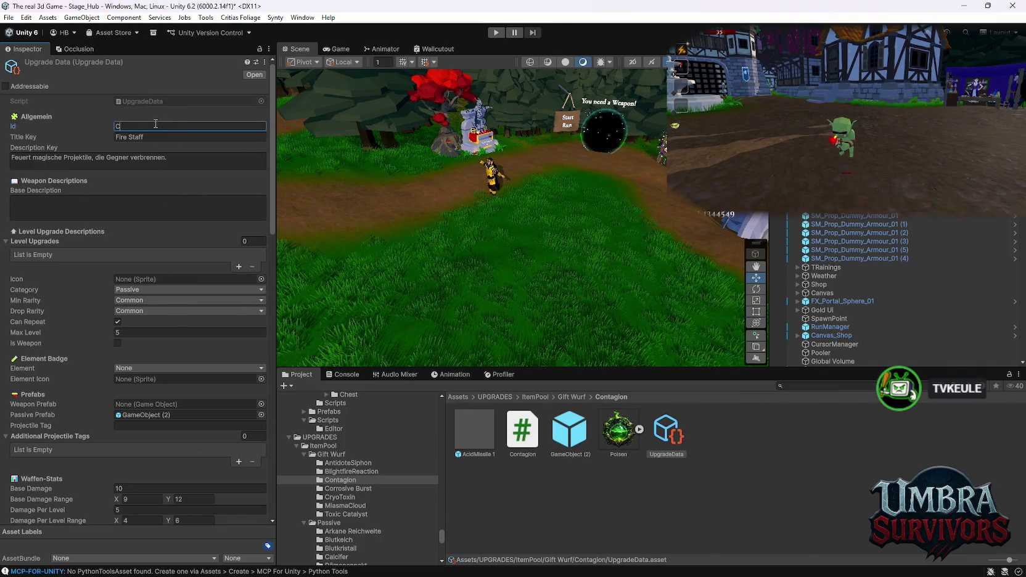
type("ontag")
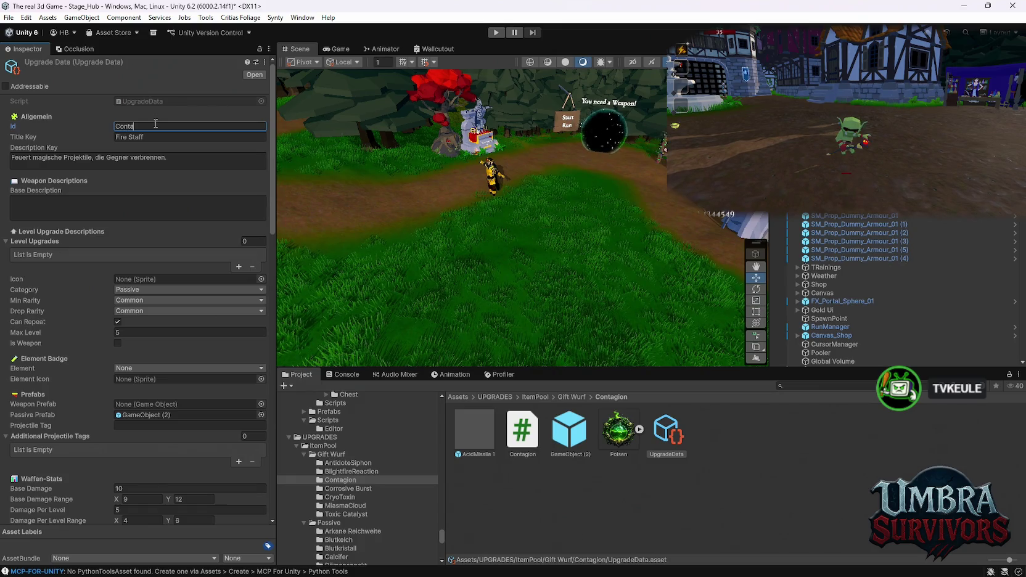
type("ion")
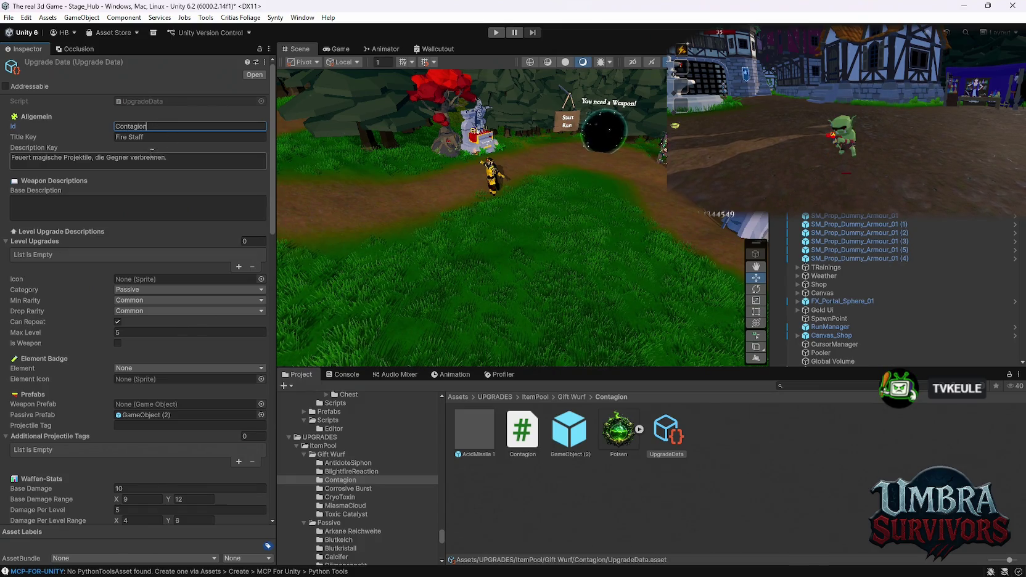
key("ctrl+a")
key("ctrl+c")
key("Tab")
key("ctrl+v")
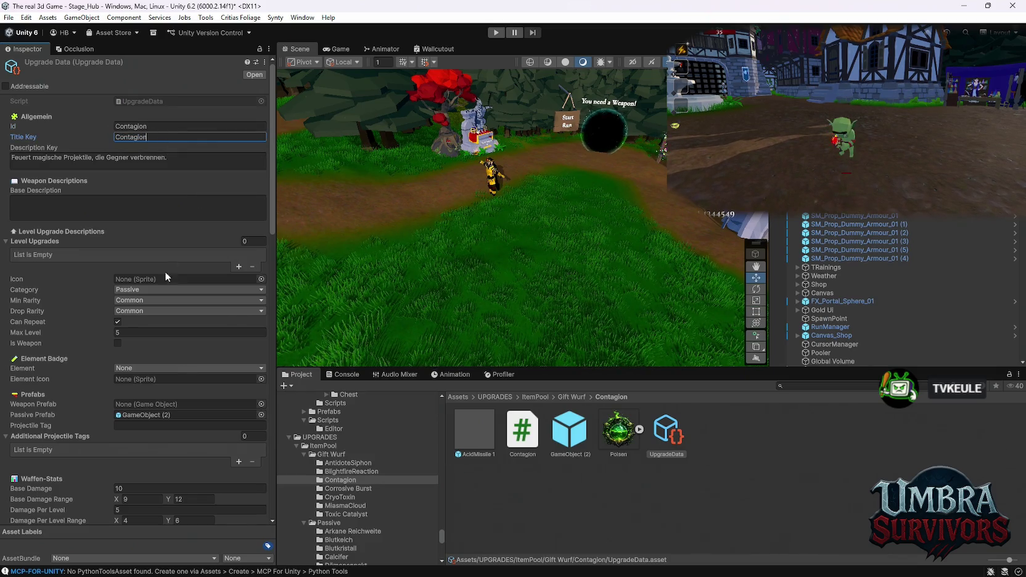
Set Contagion's Max Level to 999 and its Element to Poison
left_click(131, 332)
type("999")
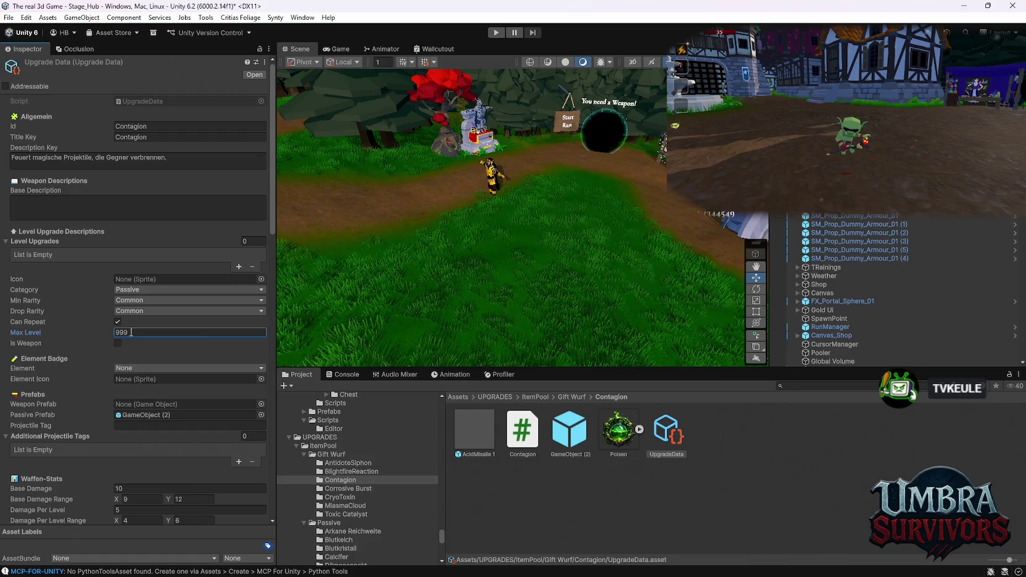
left_click(144, 367)
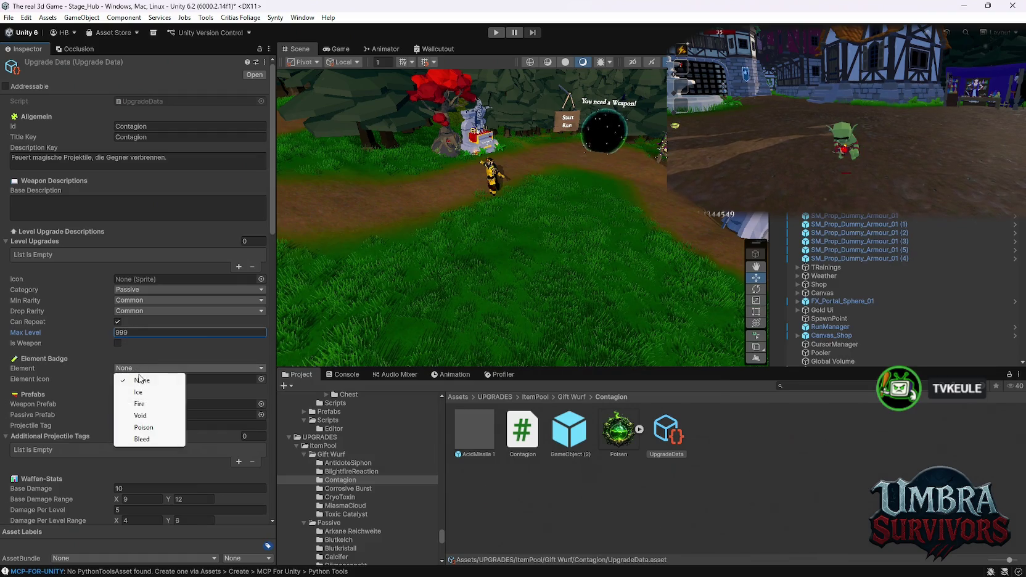
left_click(143, 427)
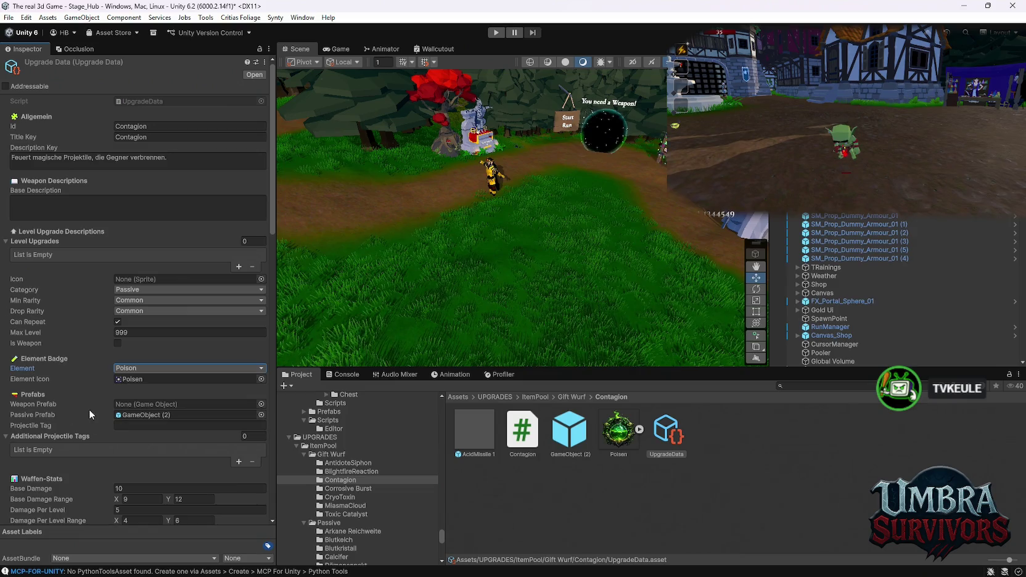
scroll(112, 433, "down", 10)
Add a STATUS displayed stat to Contagion and colour it bright green (04FF00)
scroll(111, 439, "down", 8)
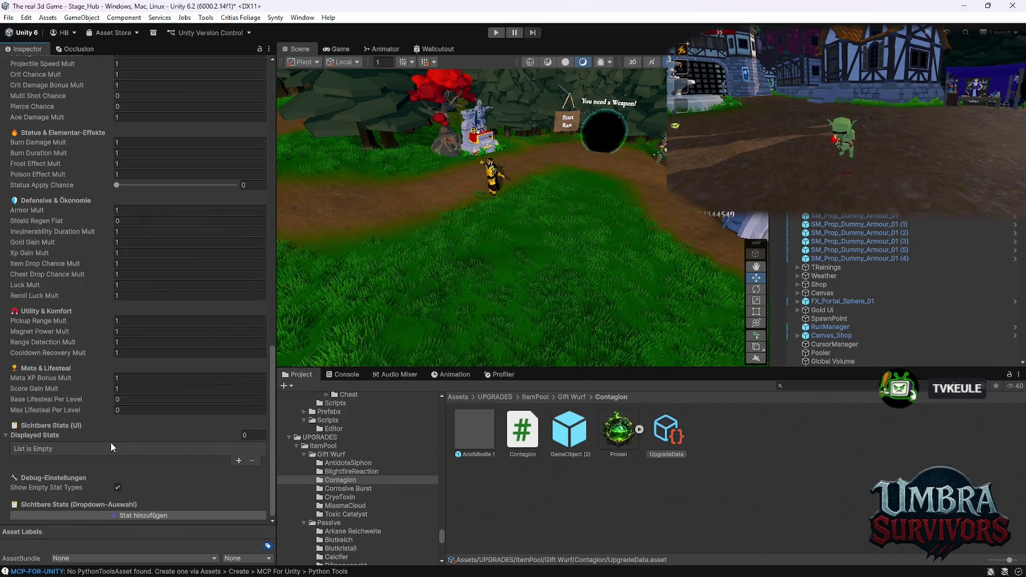
left_click(239, 461)
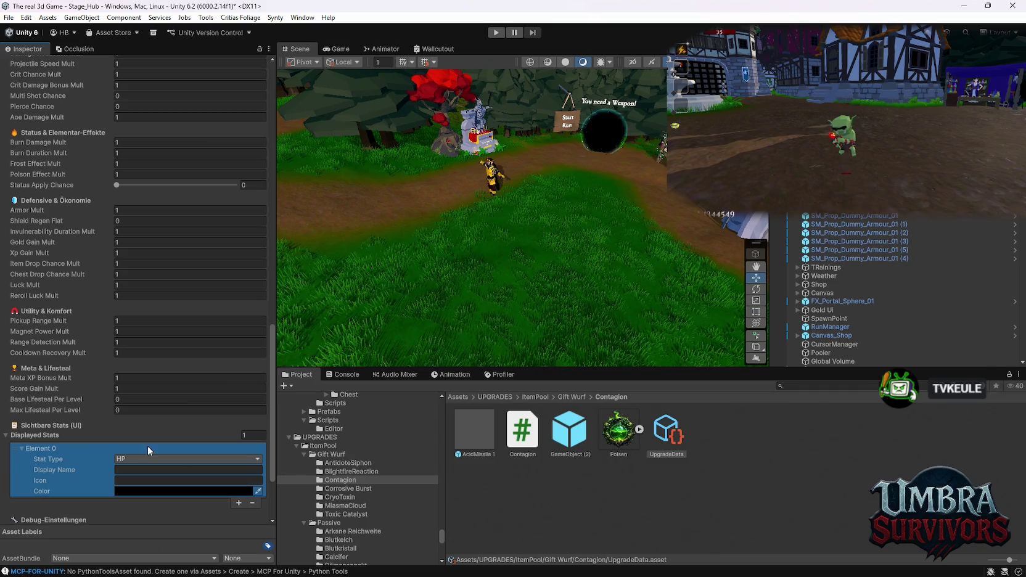
left_click(130, 458)
left_click(130, 459)
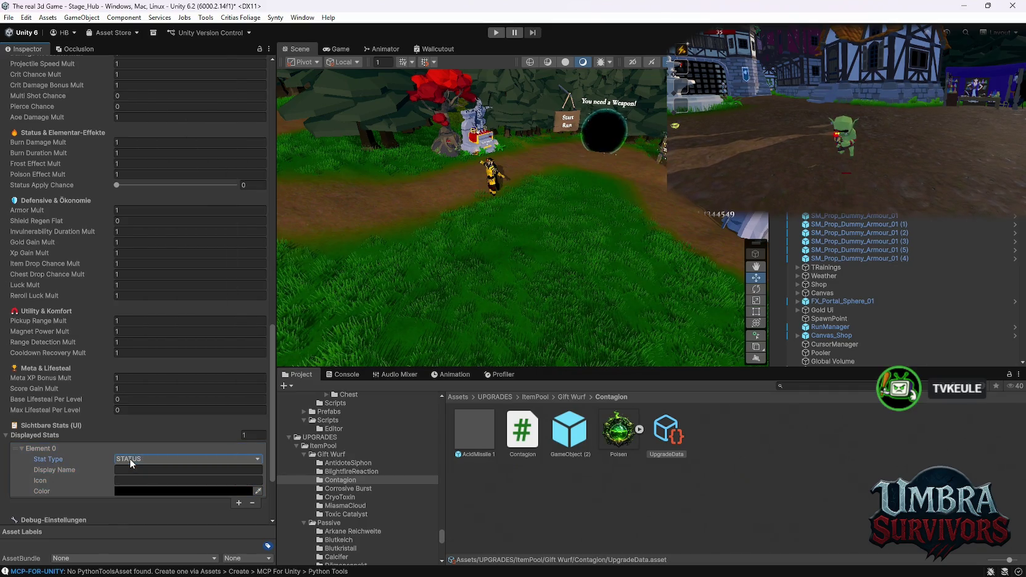
left_click(150, 491)
left_click(194, 275)
left_click(233, 297)
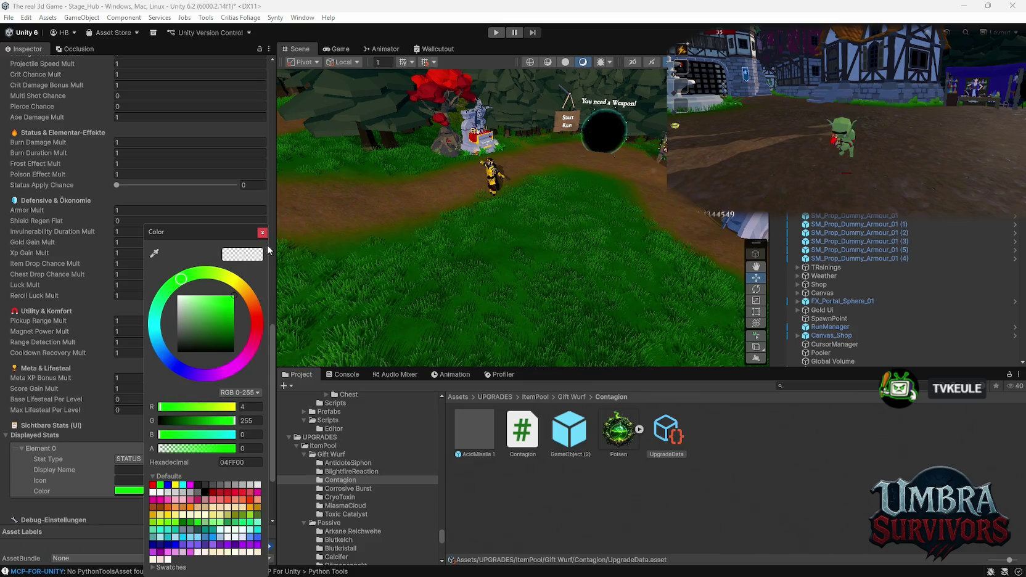
left_click(262, 232)
scroll(183, 352, "up", 15)
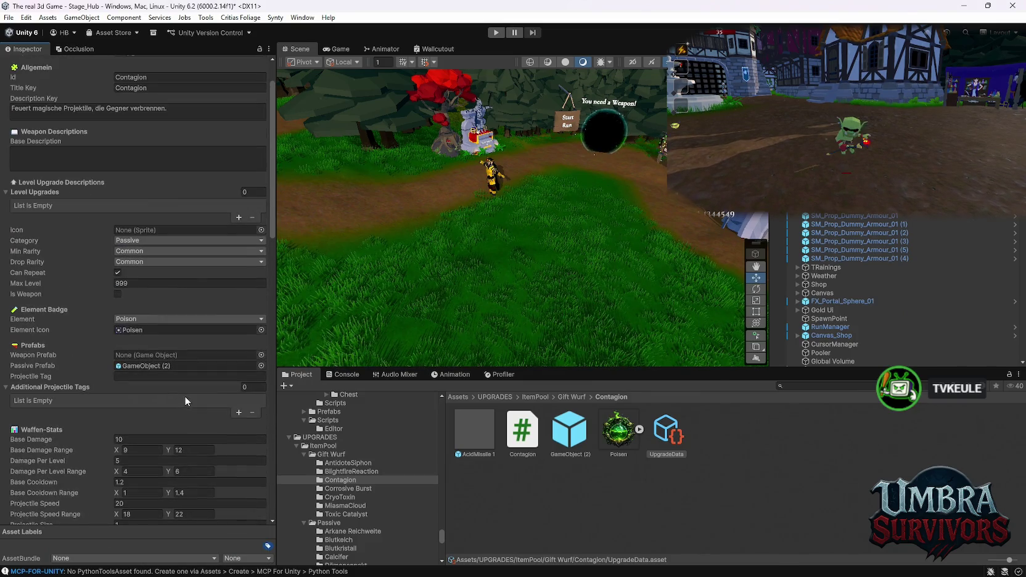
scroll(190, 394, "down", 3)
scroll(164, 333, "down", 10)
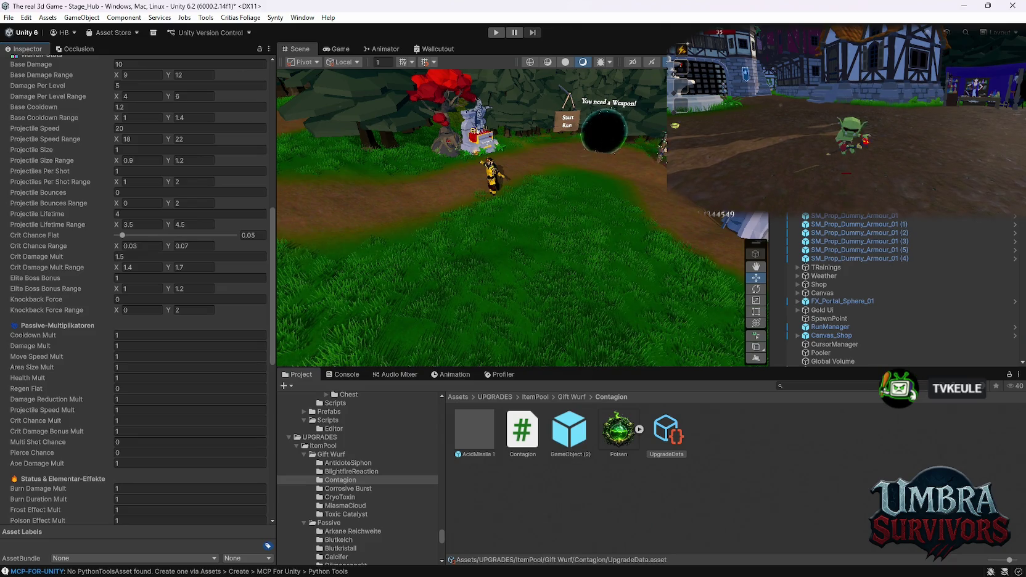
scroll(857, 336, "down", 1)
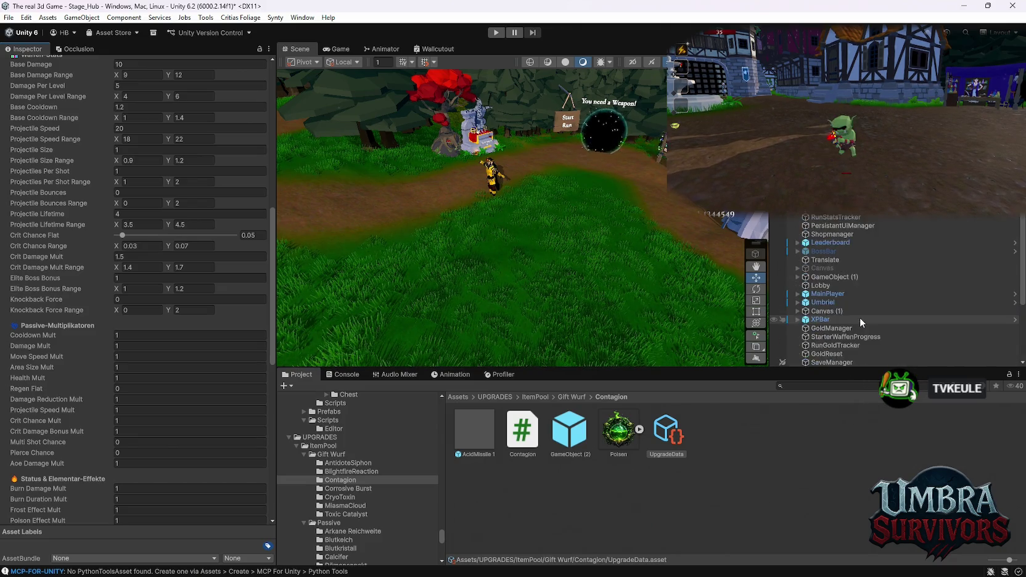
scroll(940, 243, "down", 8)
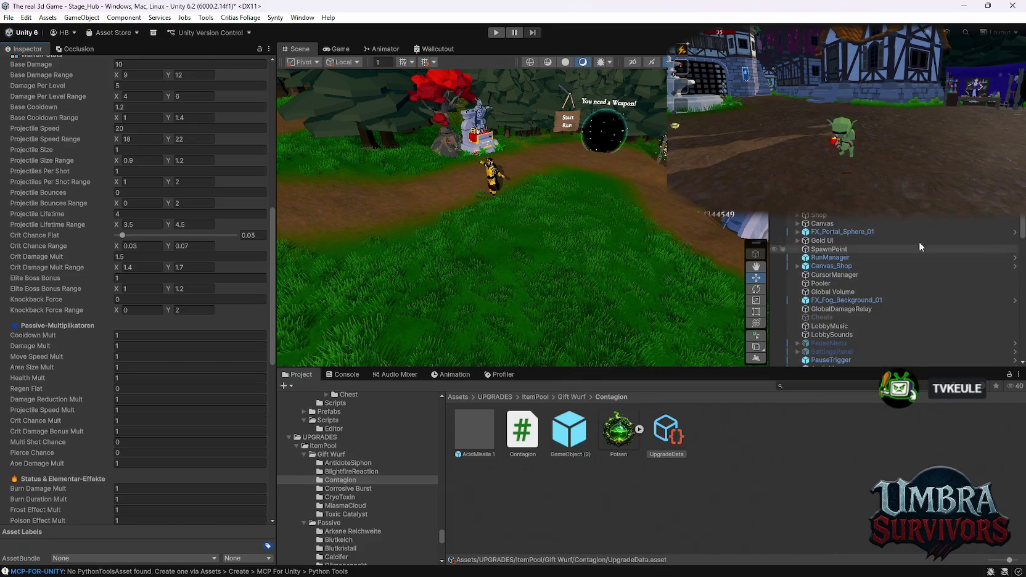
scroll(896, 283, "down", 5)
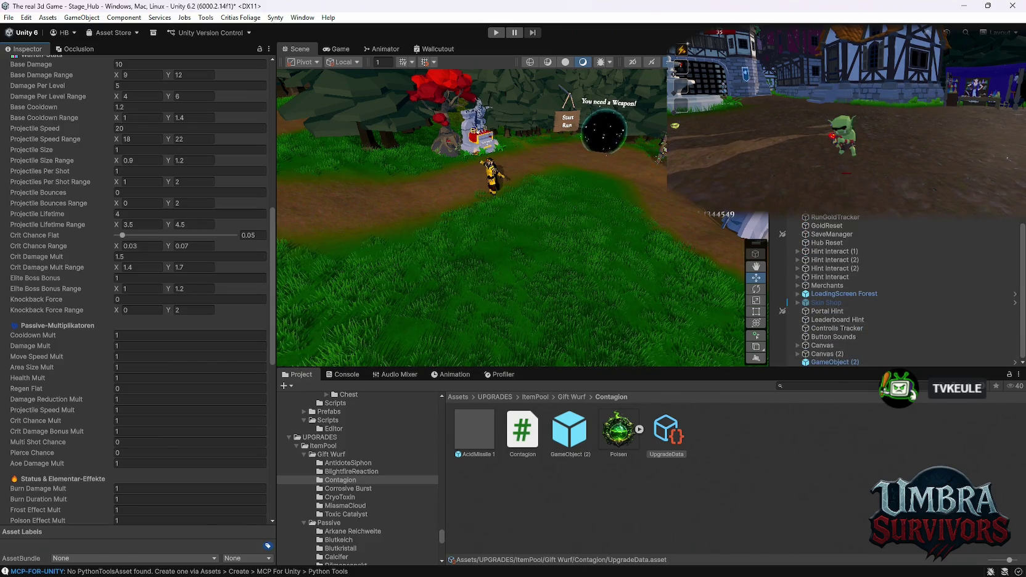
scroll(885, 236, "up", 10)
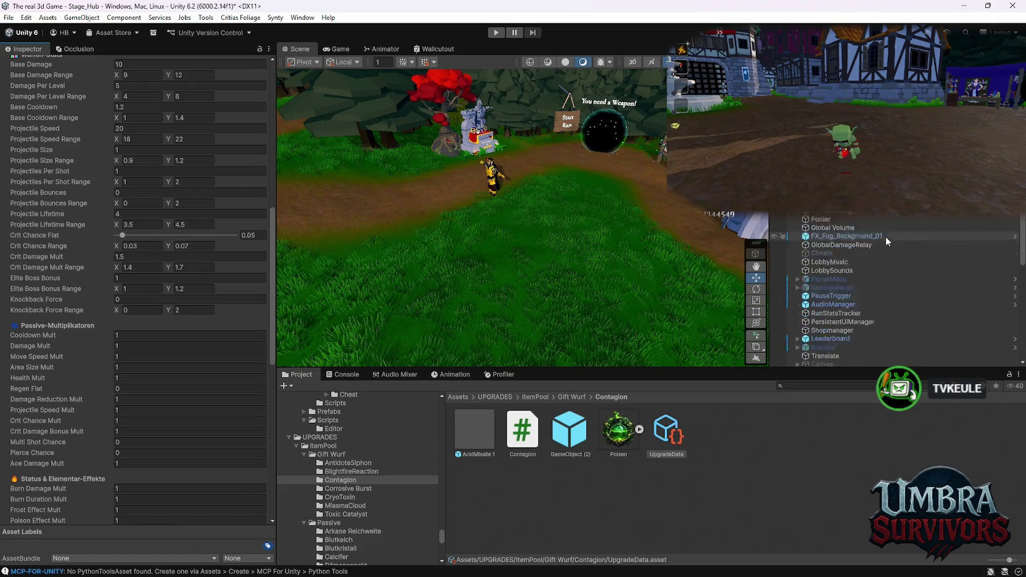
scroll(886, 245, "down", 10)
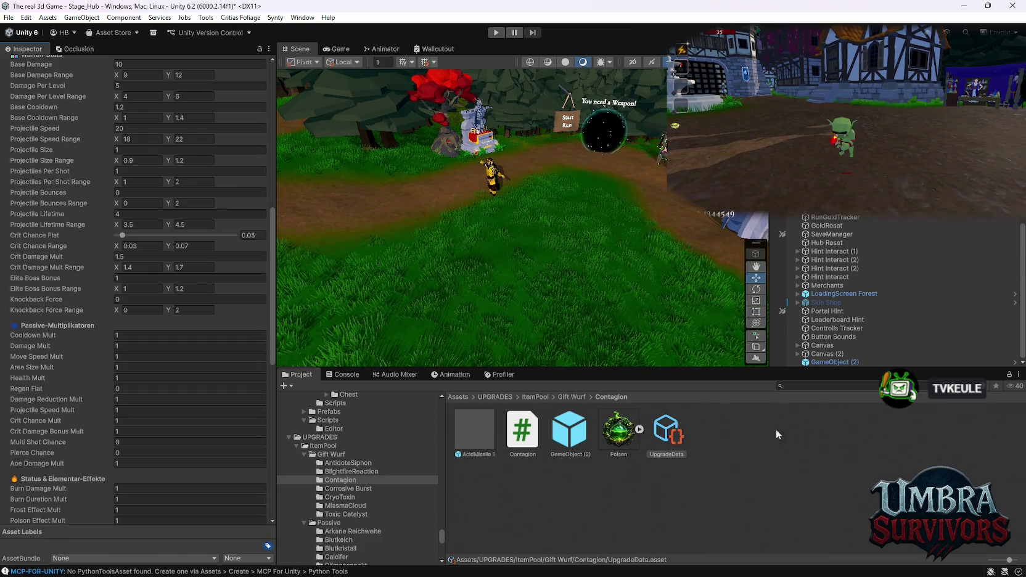
scroll(219, 395, "down", 10)
Look over the Displayed Stats, then show the BlightfireReaction folder's assets
scroll(210, 397, "down", 1)
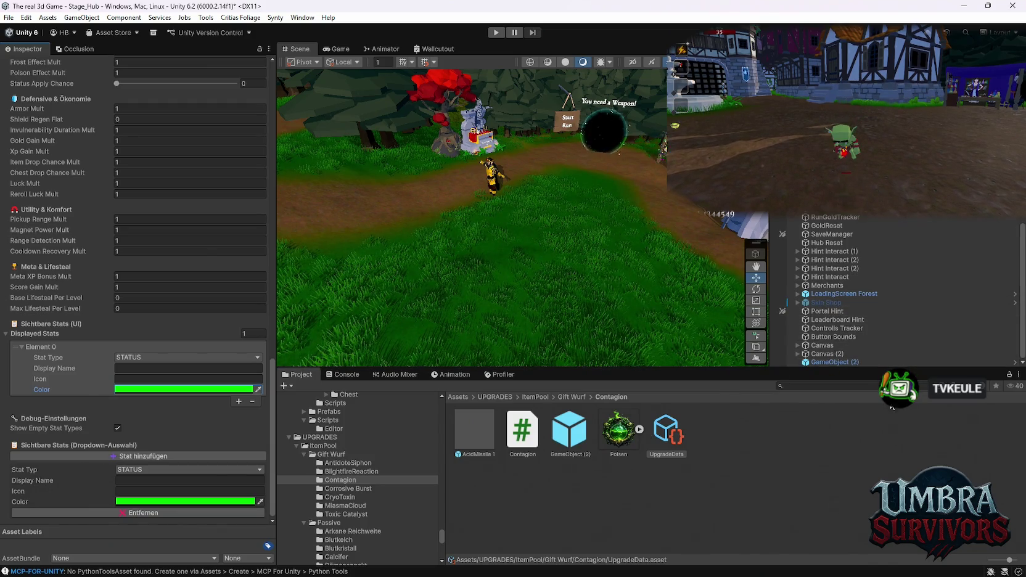
scroll(191, 319, "up", 10)
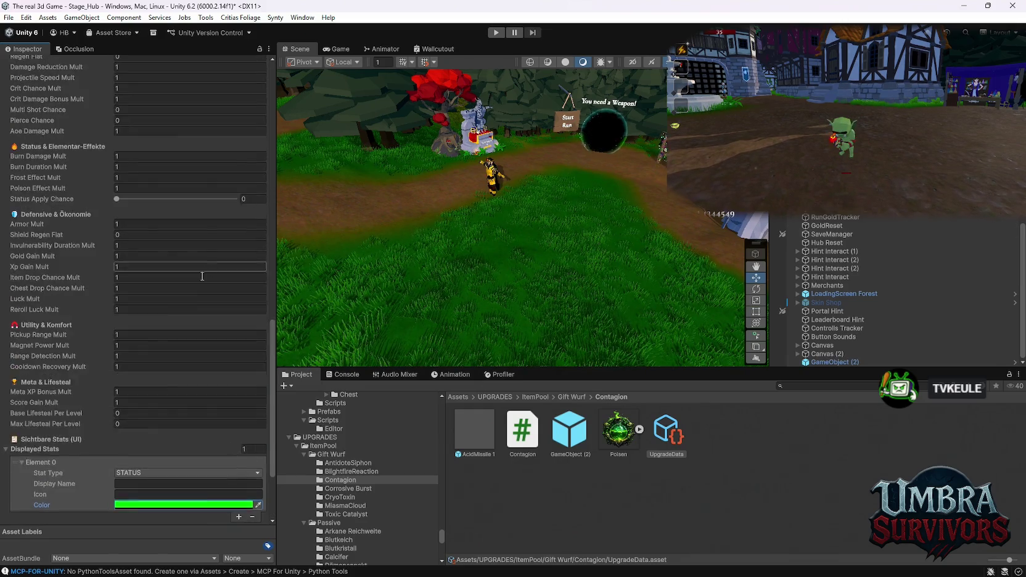
scroll(191, 318, "down", 10)
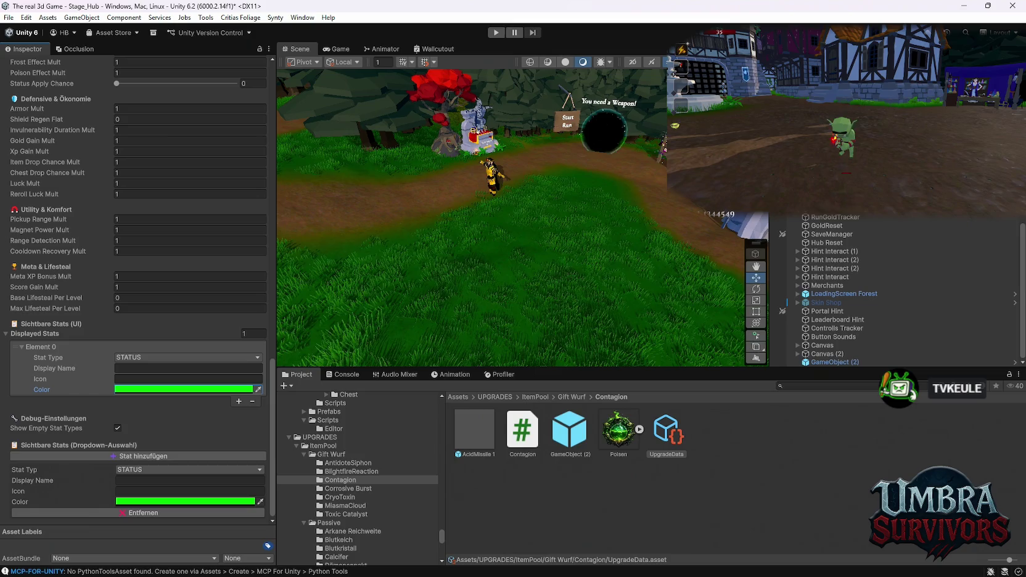
left_click(360, 471)
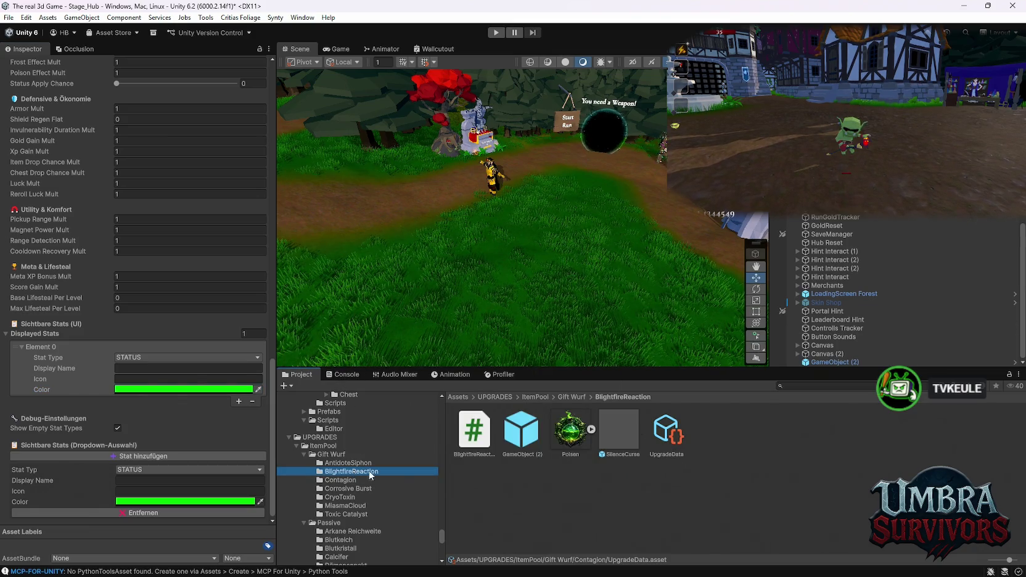
Make BlightfireReaction a Passive upgrade with Id and Title Key 'BlightFire'
left_click(683, 439)
scroll(146, 372, "up", 15)
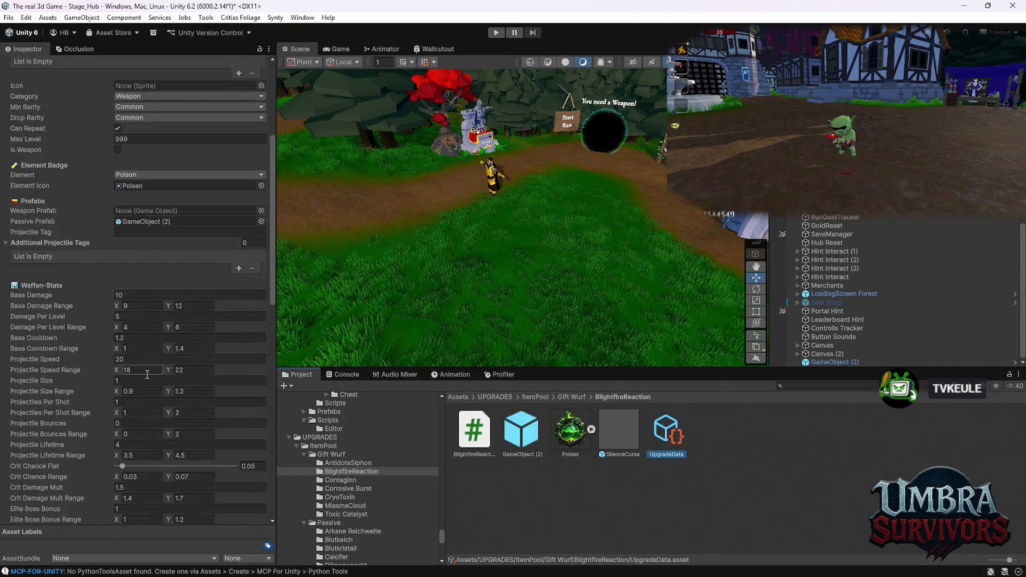
left_click(154, 289)
left_click(140, 331)
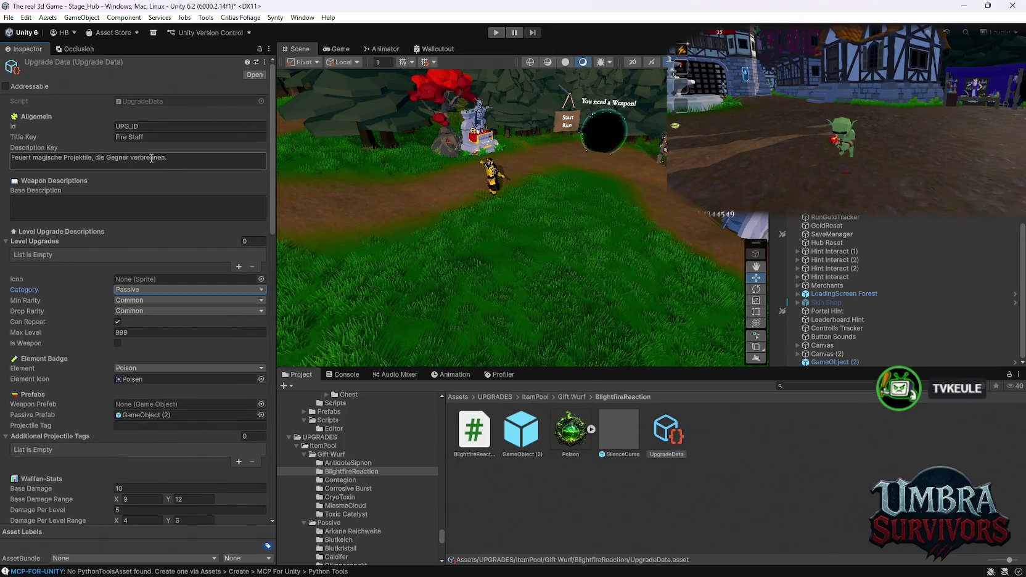
left_click(135, 126)
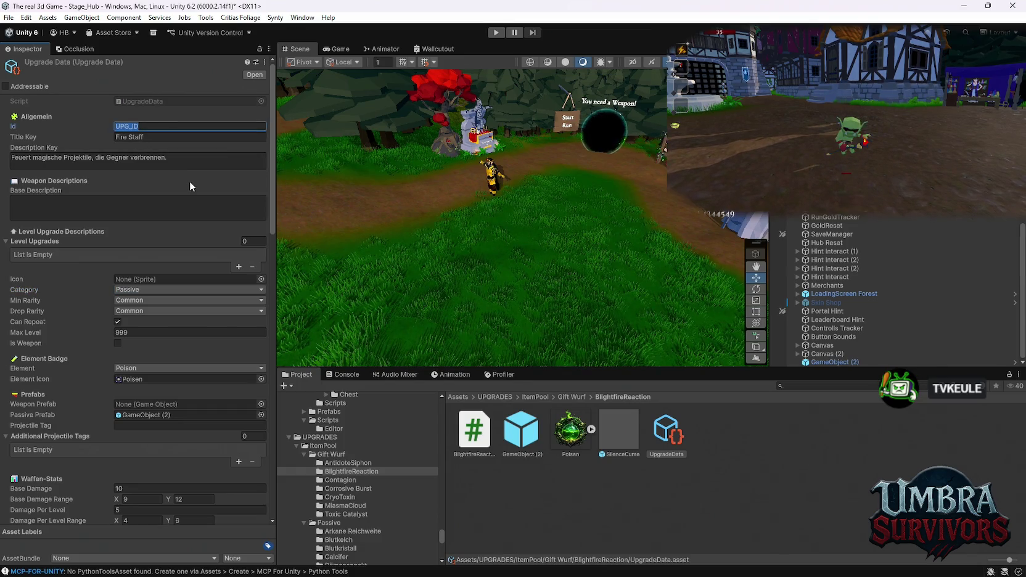
type("Bl")
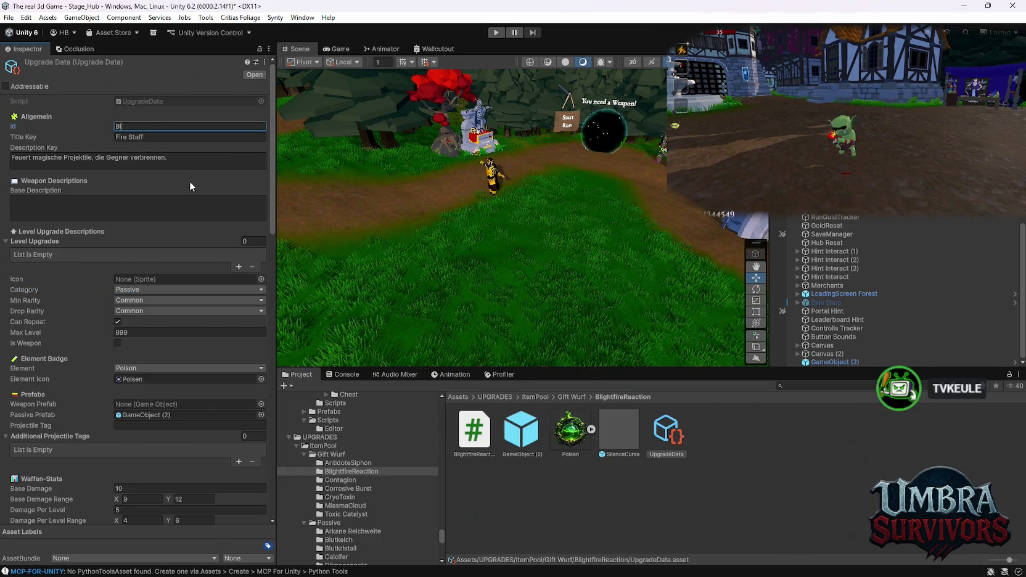
type("ightFire")
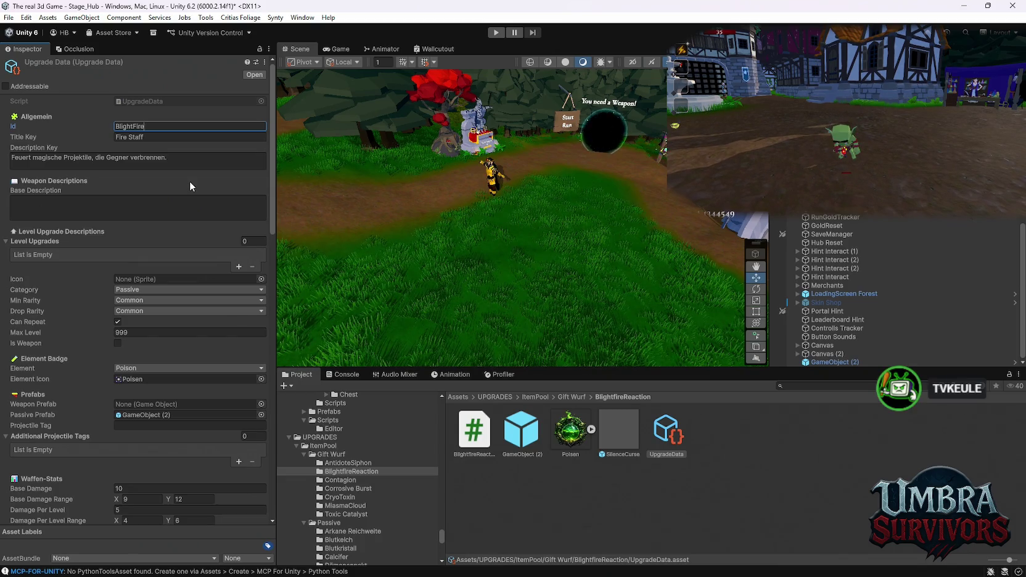
key("Return")
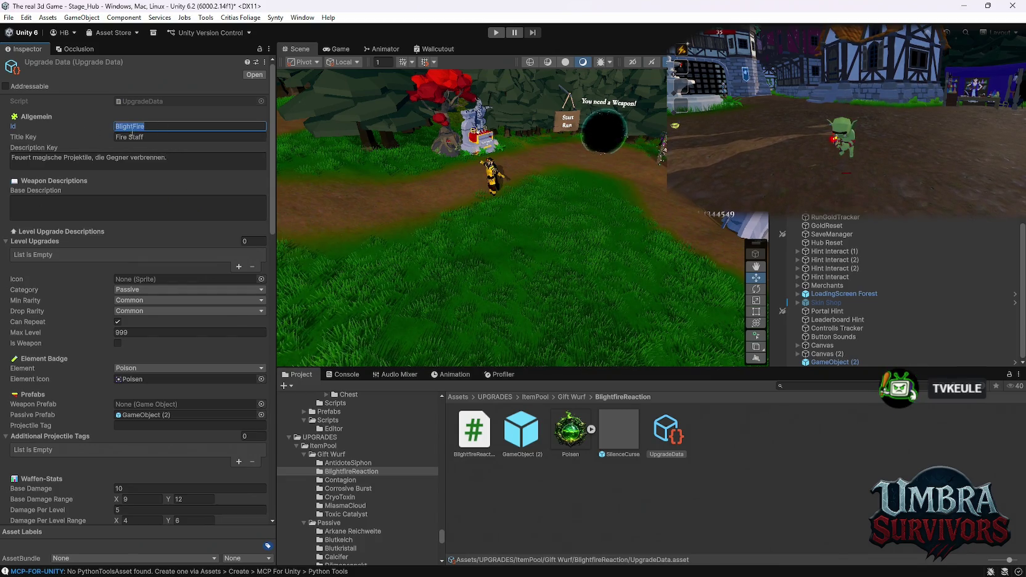
left_click(152, 137)
type("BlightFire")
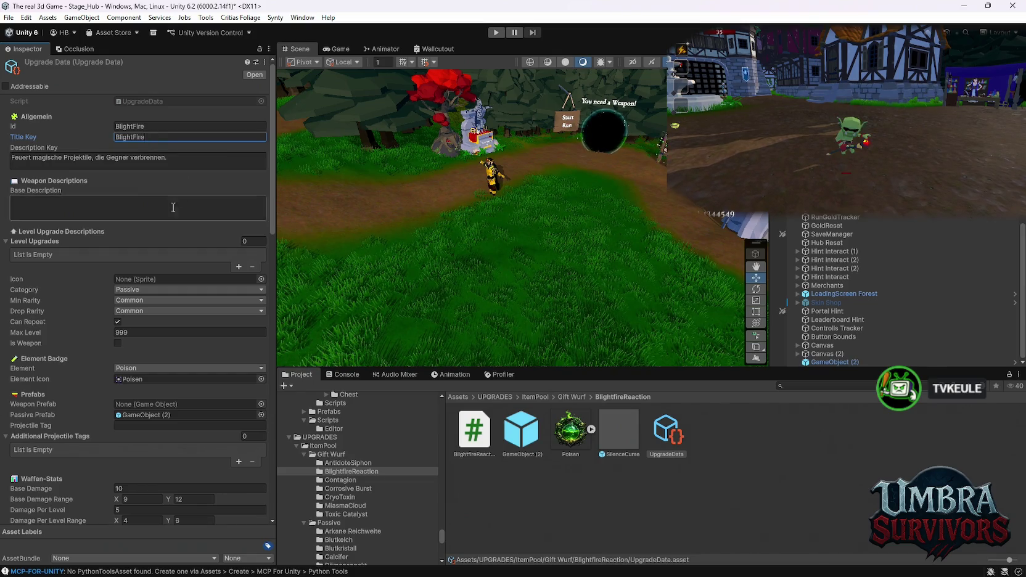
Add a first entry to BlightfireReaction's Displayed Stats list
scroll(171, 241, "down", 3)
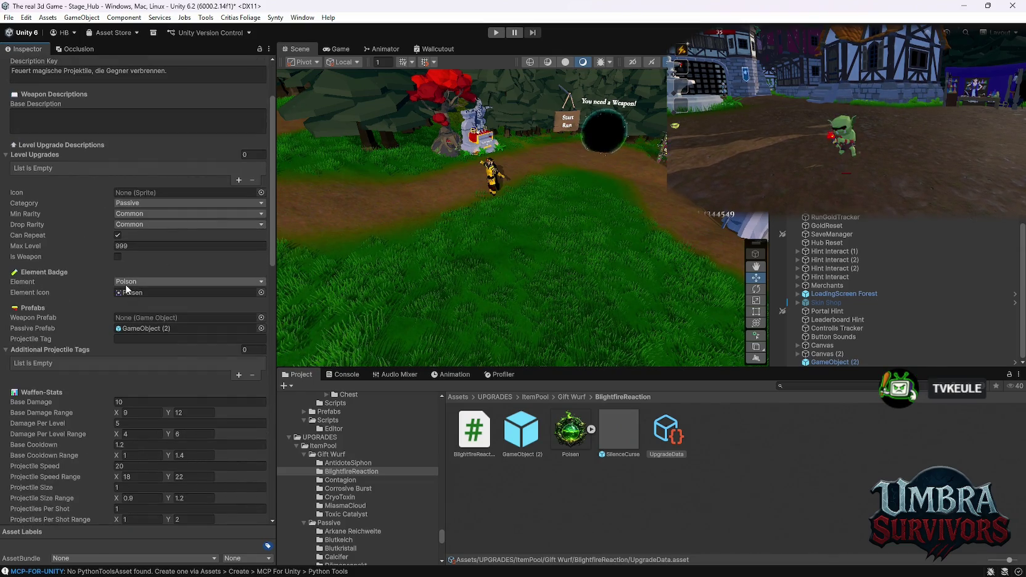
scroll(112, 298, "down", 2)
scroll(135, 359, "down", 2)
scroll(135, 359, "down", 10)
left_click(239, 464)
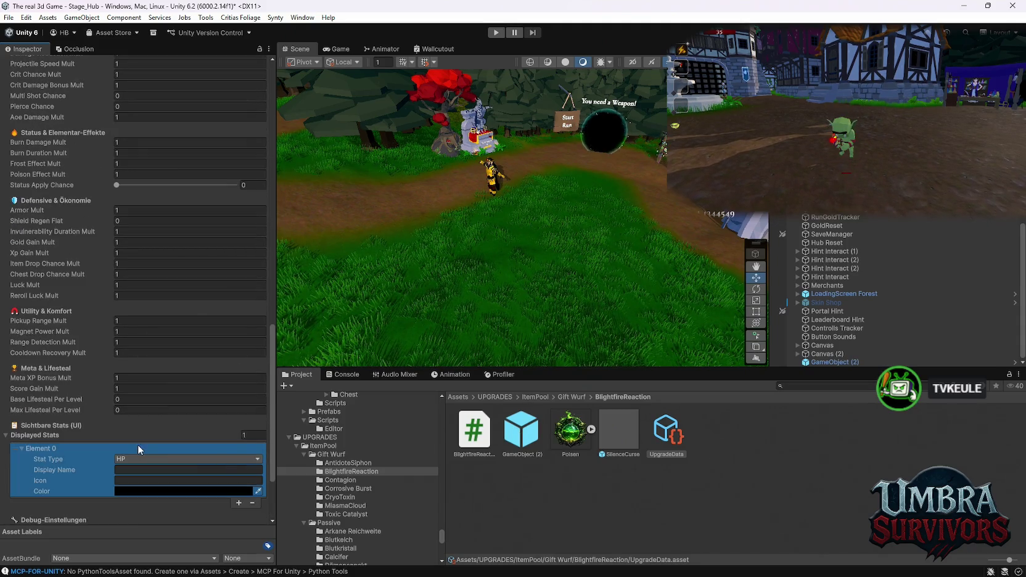
Set BlightfireReaction's displayed stat type to BURN and colour it bright green
scroll(166, 443, "down", 3)
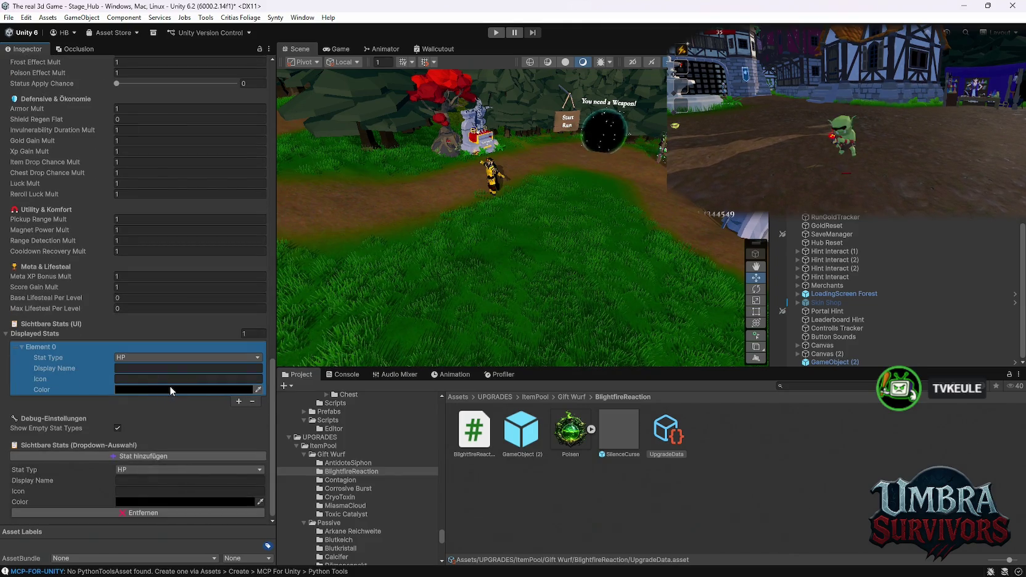
left_click(155, 359)
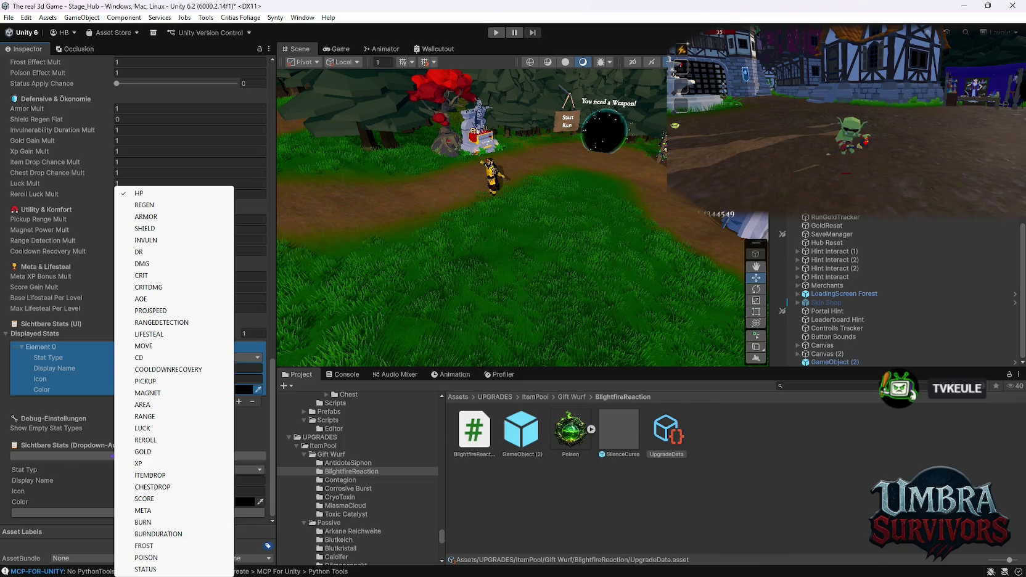
left_click(159, 525)
left_click(138, 388)
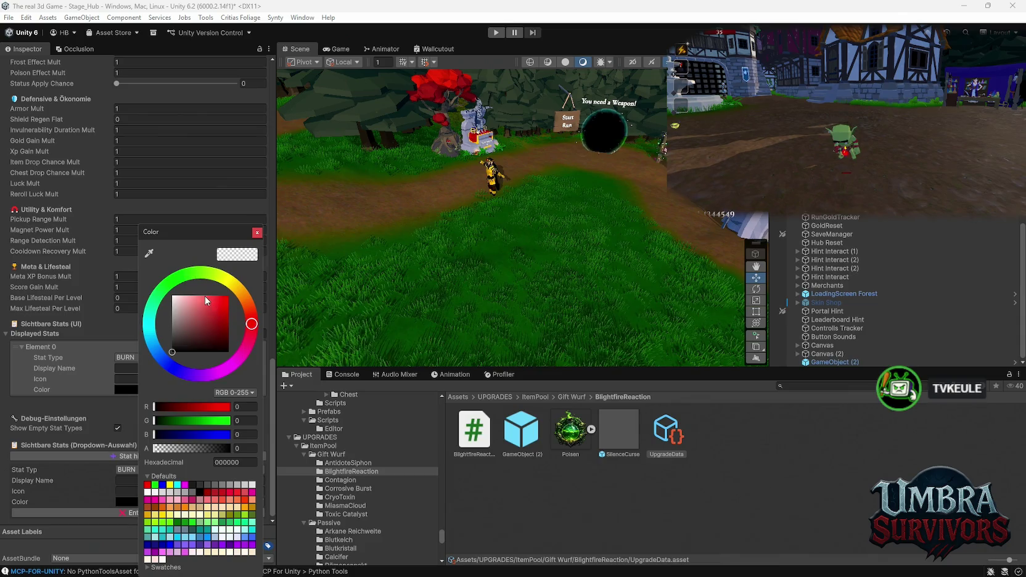
mouse_move(251, 313)
left_mouse_down()
mouse_move(245, 298)
mouse_move(167, 284)
mouse_move(181, 274)
left_mouse_up()
left_click_drag(225, 299, 271, 241)
left_click(257, 232)
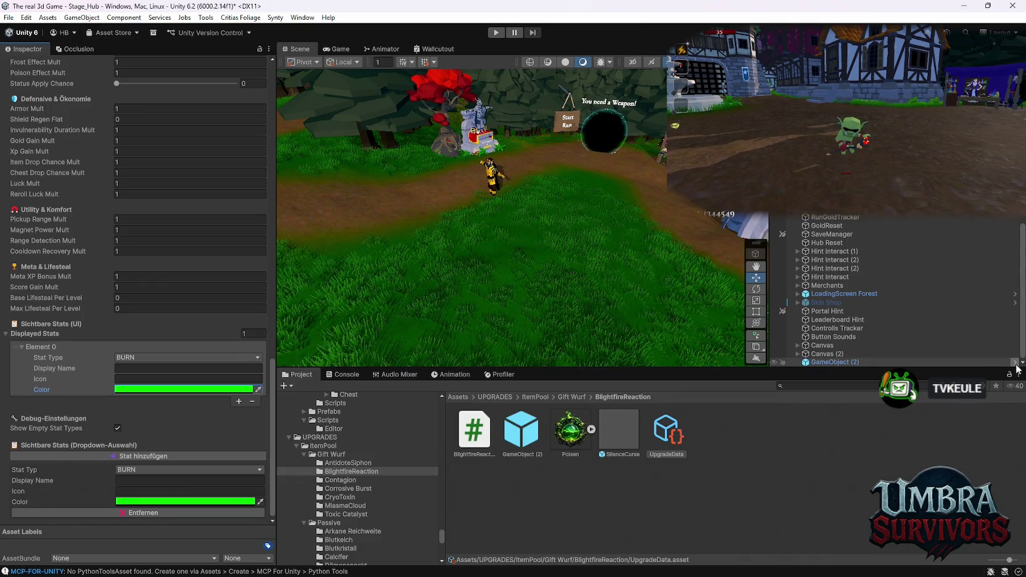
Show the CryoToxin upgrade folder's assets
scroll(199, 366, "up", 3)
scroll(199, 366, "down", 3)
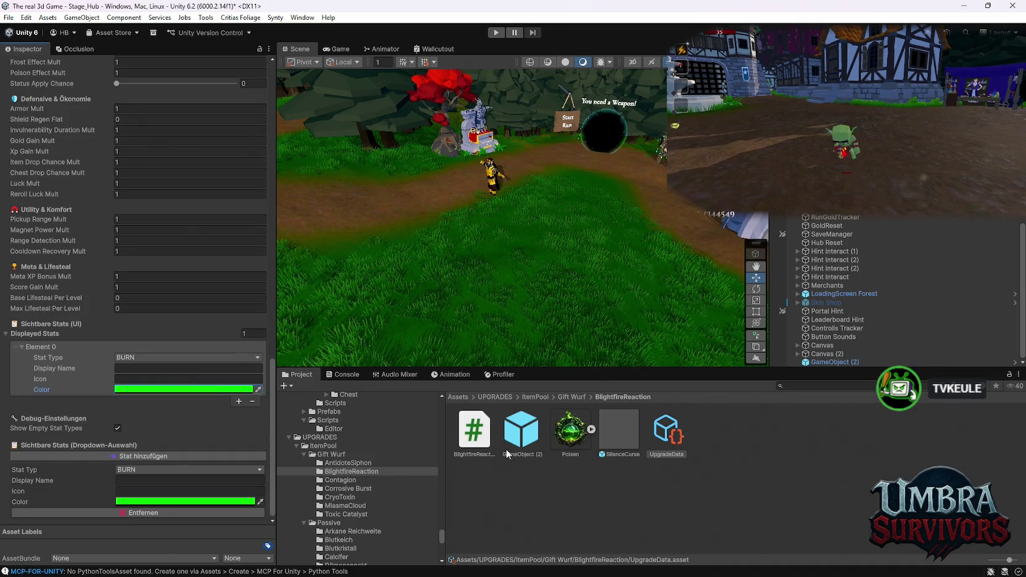
left_click(340, 497)
Select CryoToxin's UpgradeData to review its bright green POISON stat
left_click(667, 433)
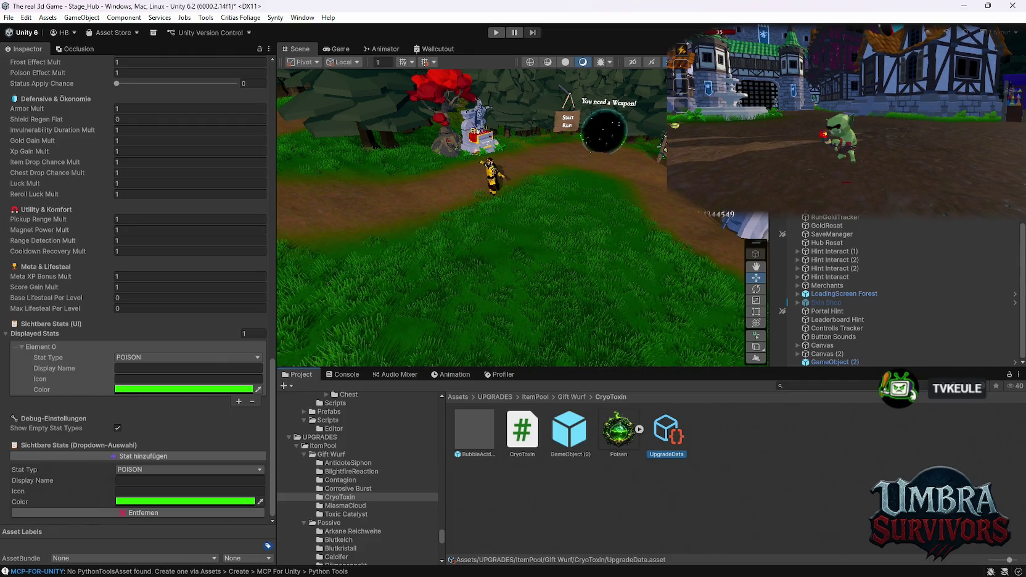
Scroll through CryoToxin's UpgradeData in the Inspector to check its green POISON displayed stat
scroll(147, 326, "up", 5)
scroll(146, 326, "up", 10)
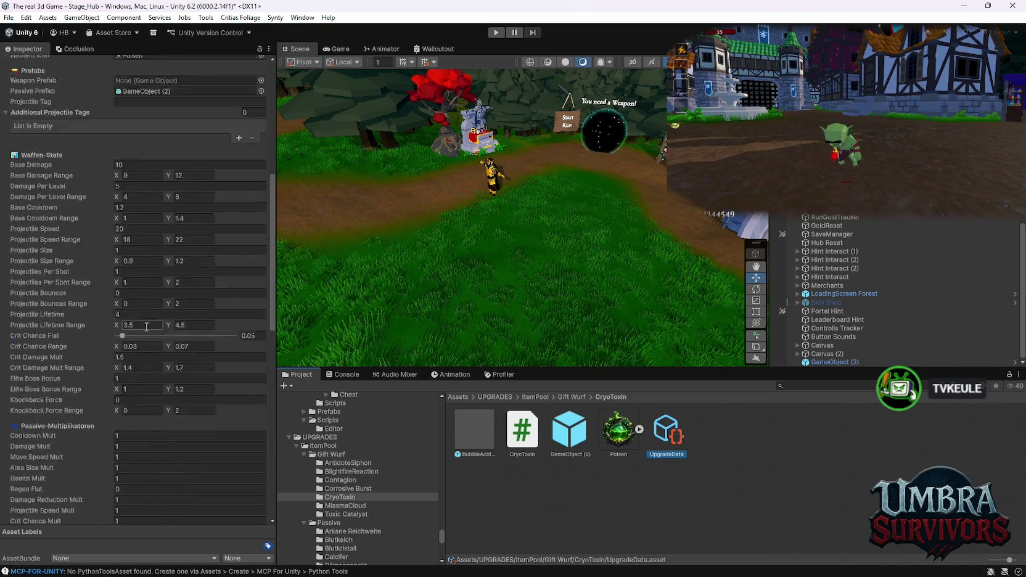
scroll(145, 326, "up", 3)
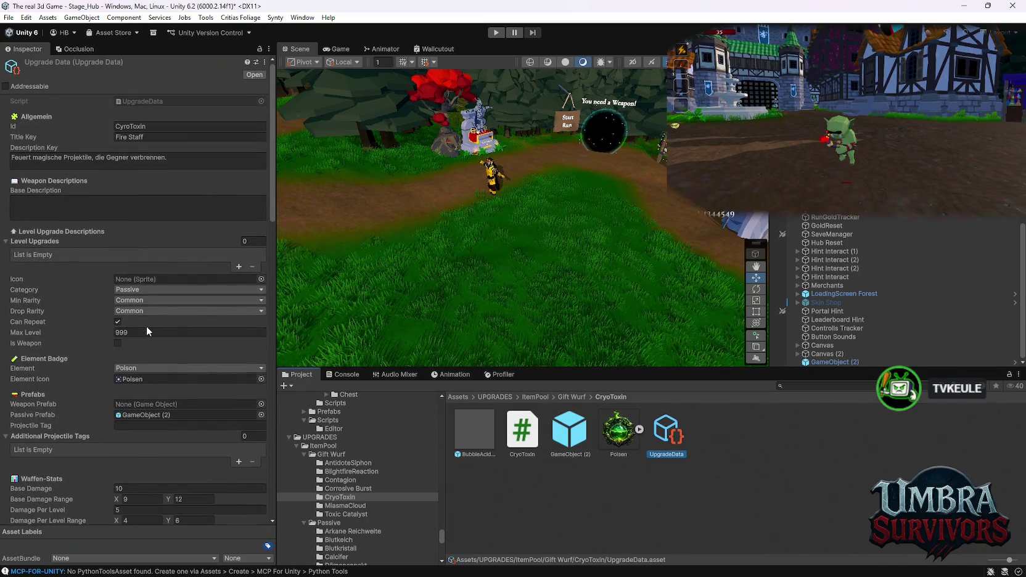
scroll(146, 326, "down", 15)
scroll(149, 332, "down", 3)
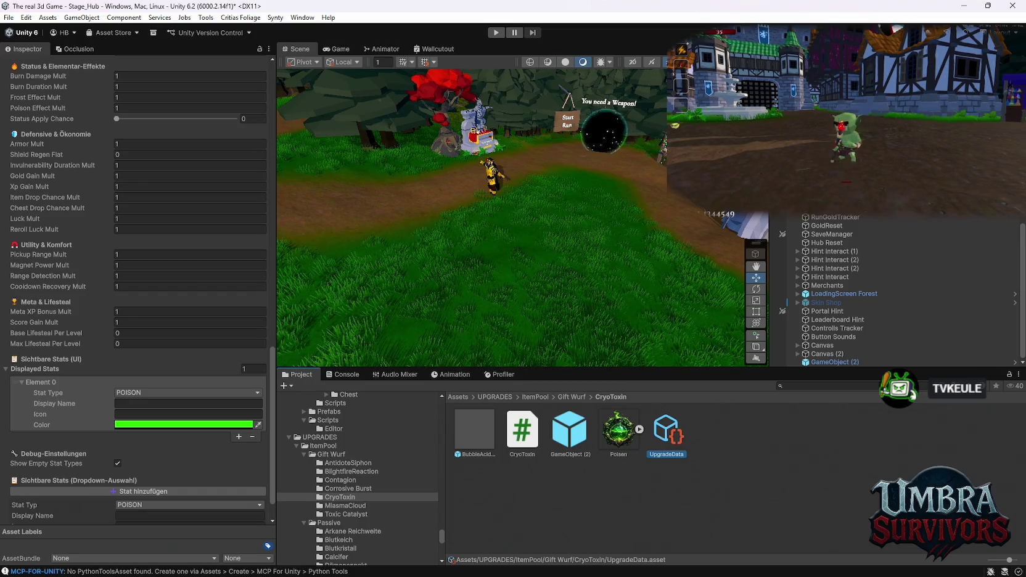
Change CryoToxin's displayed stat from POISON to FROST, then show the AntidoteSiphon folder
left_click(155, 393)
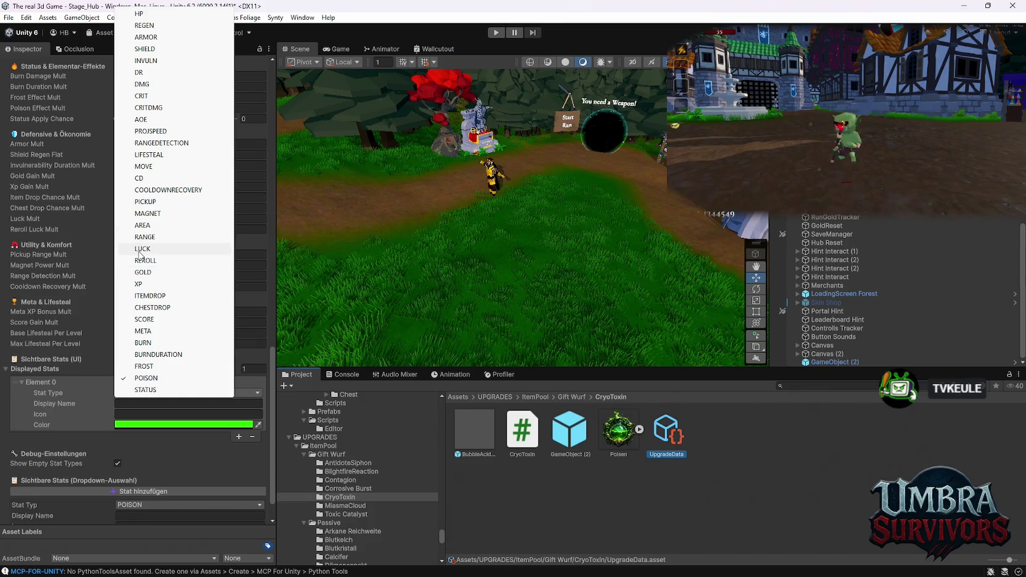
left_click(179, 366)
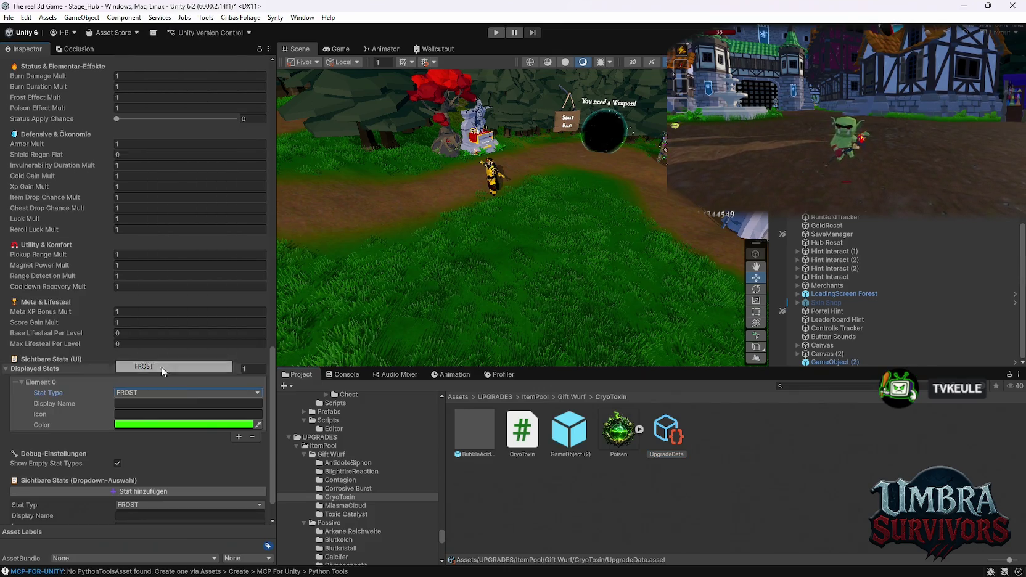
left_click(340, 463)
Add a displayed stat of type REGEN to AntidoteSiphon's UpgradeData
left_click(667, 431)
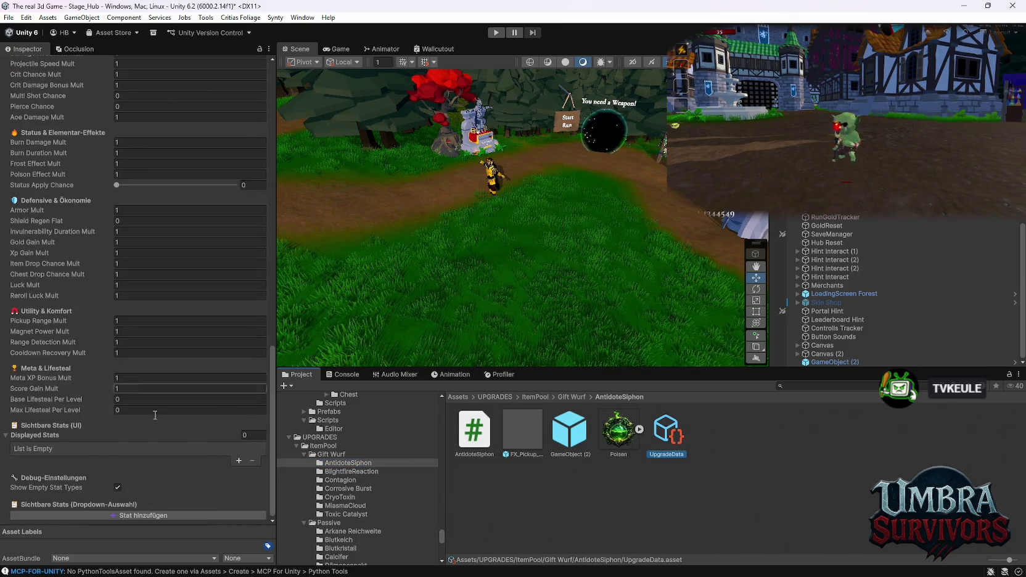
scroll(209, 462, "up", 5)
scroll(209, 462, "up", 10)
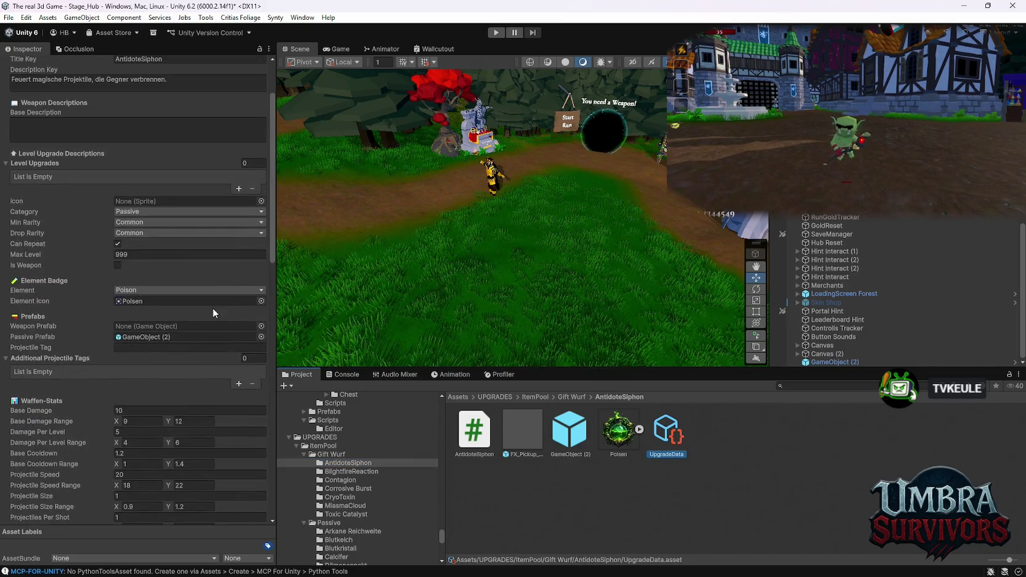
scroll(168, 295, "down", 6)
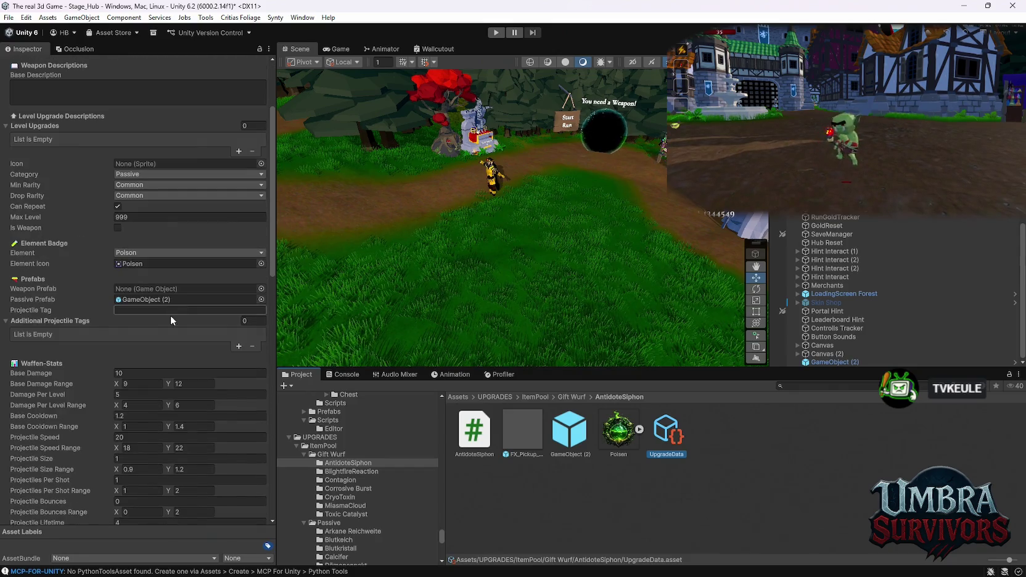
scroll(187, 323, "down", 15)
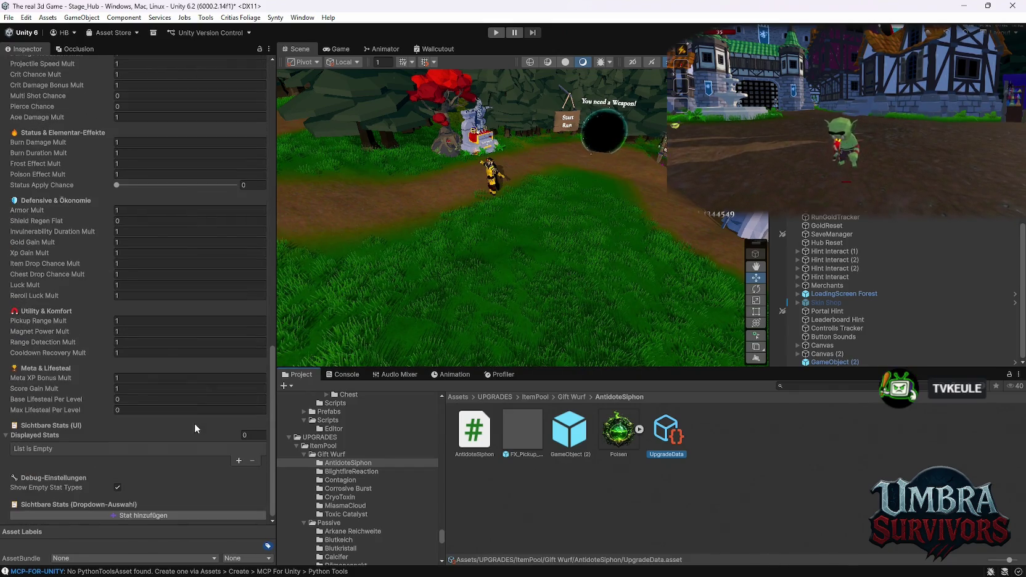
left_click(238, 461)
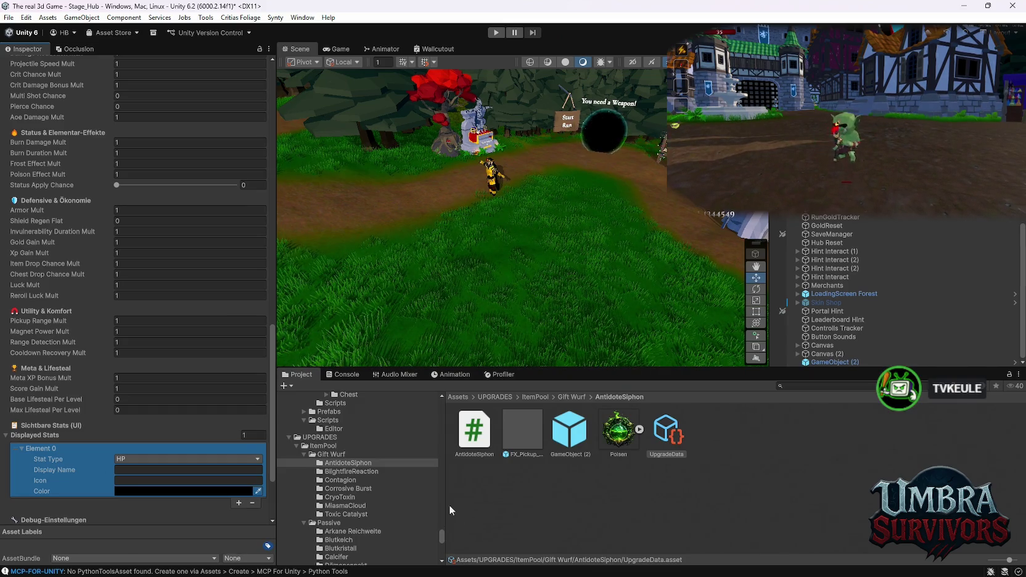
left_click(143, 458)
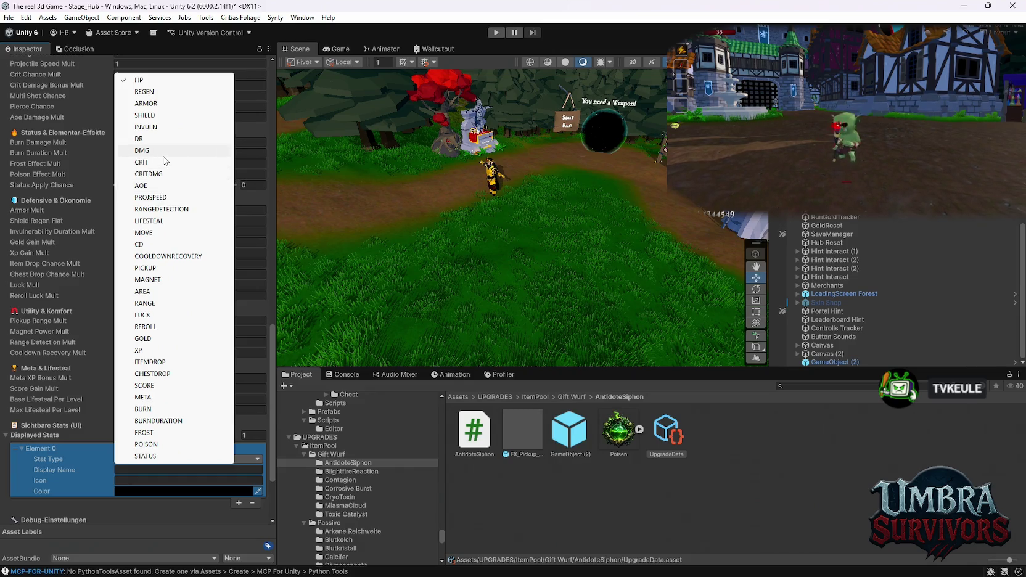
left_click(144, 91)
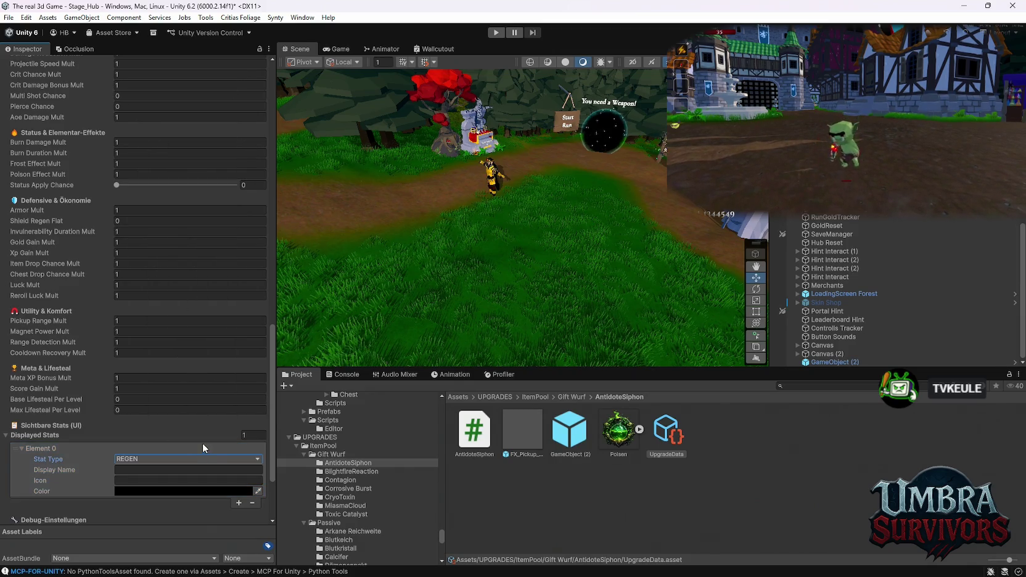
Colour the new REGEN stat bright green
left_click(135, 491)
left_click(225, 296)
left_click_drag(188, 275, 173, 278)
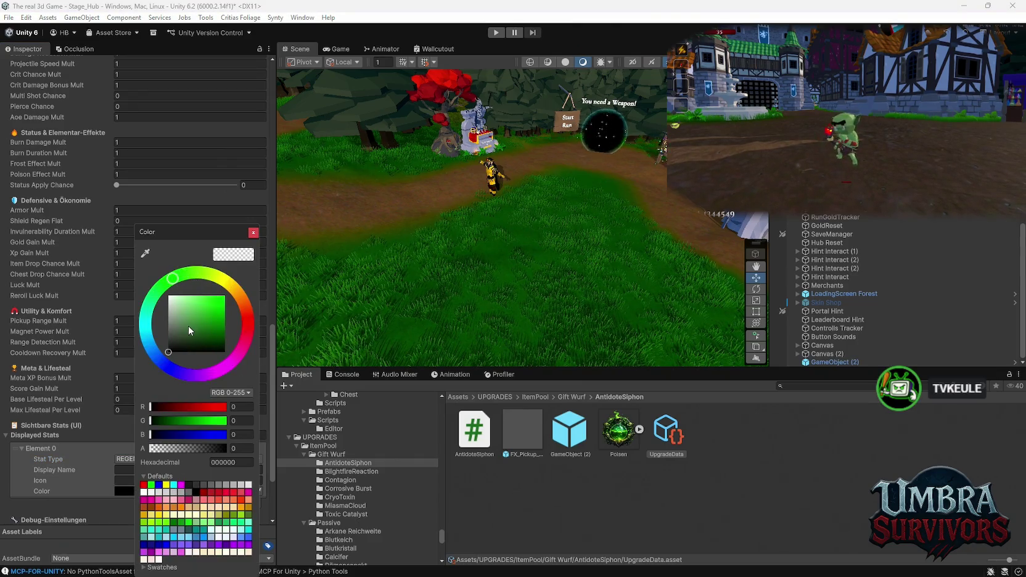
left_click(253, 233)
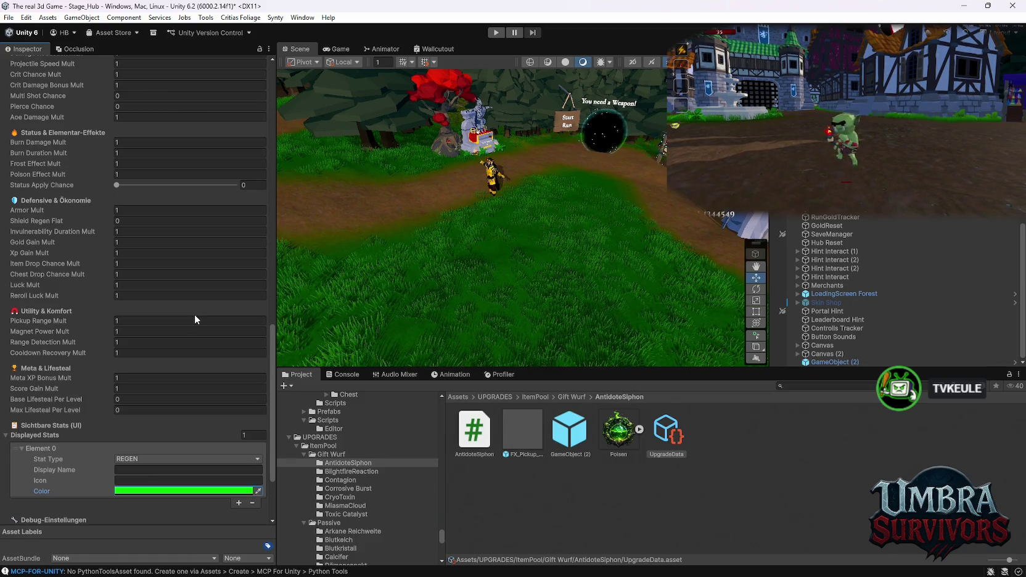
left_click(200, 331)
Add a slot to MainPool's Upgrades list and drop AntidoteSiphon's UpgradeData into Element 35
left_click(338, 446)
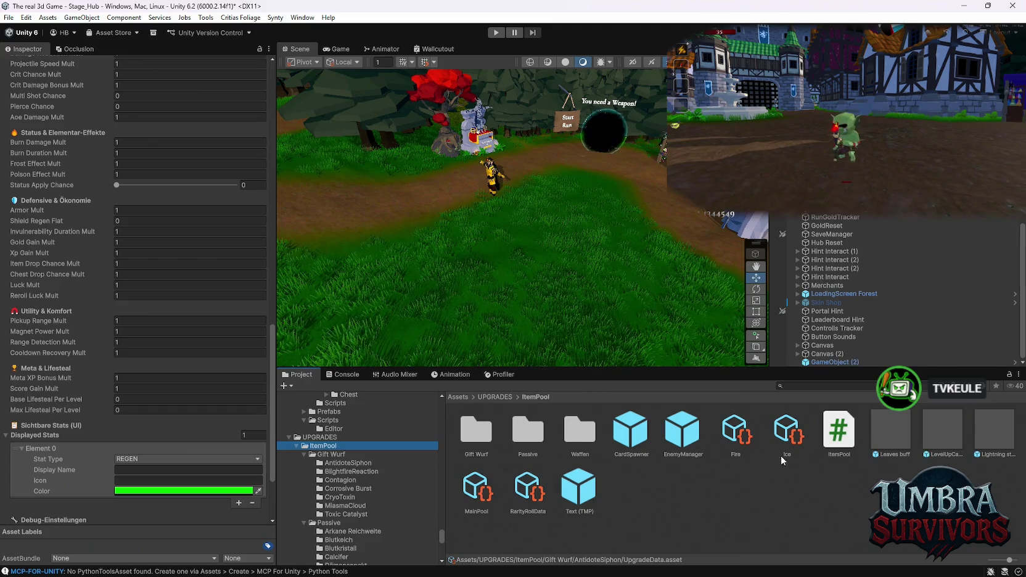
left_click(484, 499)
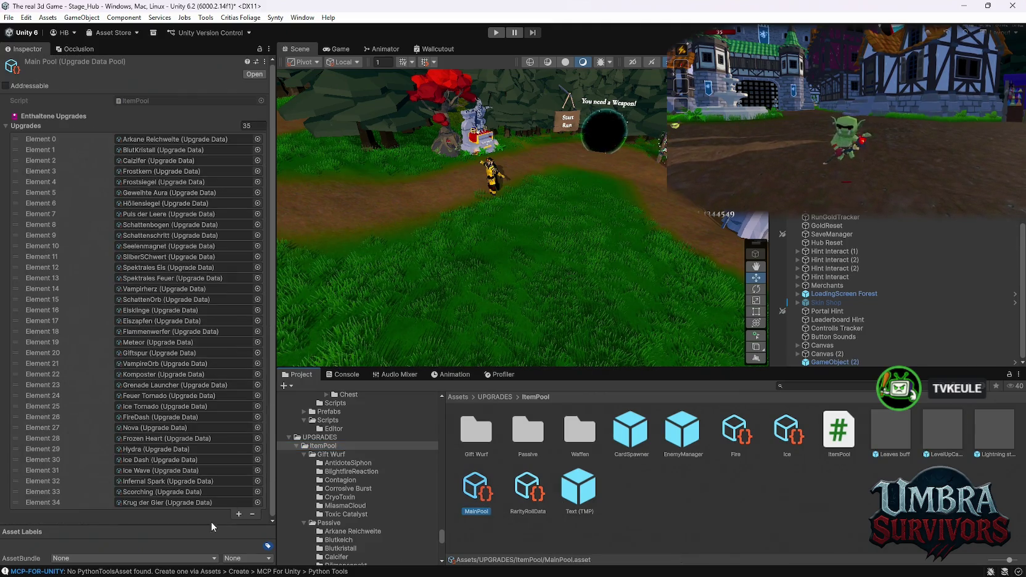
left_click(237, 515)
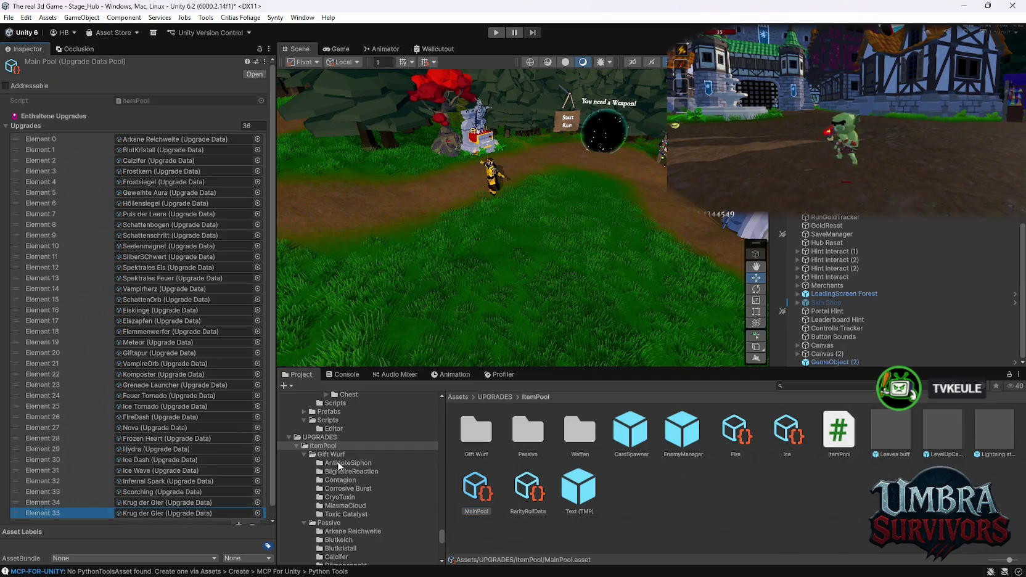
left_click(349, 463)
left_click_drag(666, 431, 179, 514)
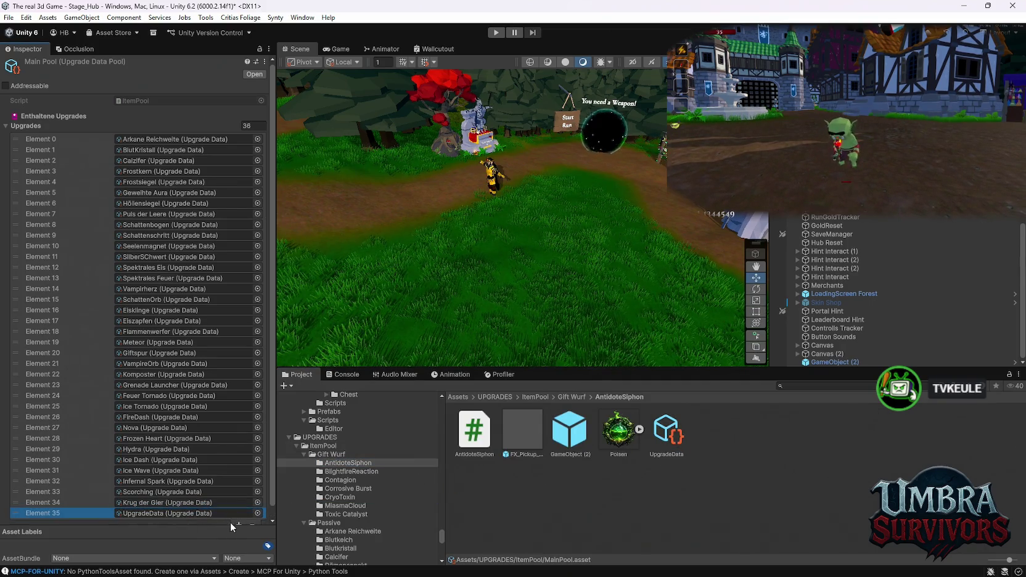
scroll(229, 491, "down", 1)
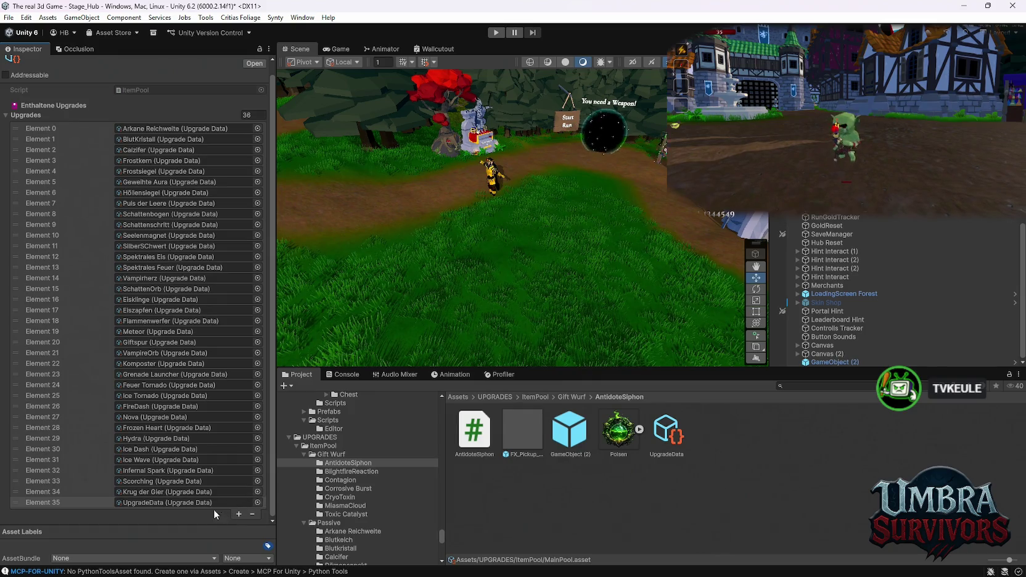
Rename the AntidoteSiphon UpgradeData asset to AntidoteSiphon, copying the script's name
right_click(665, 443)
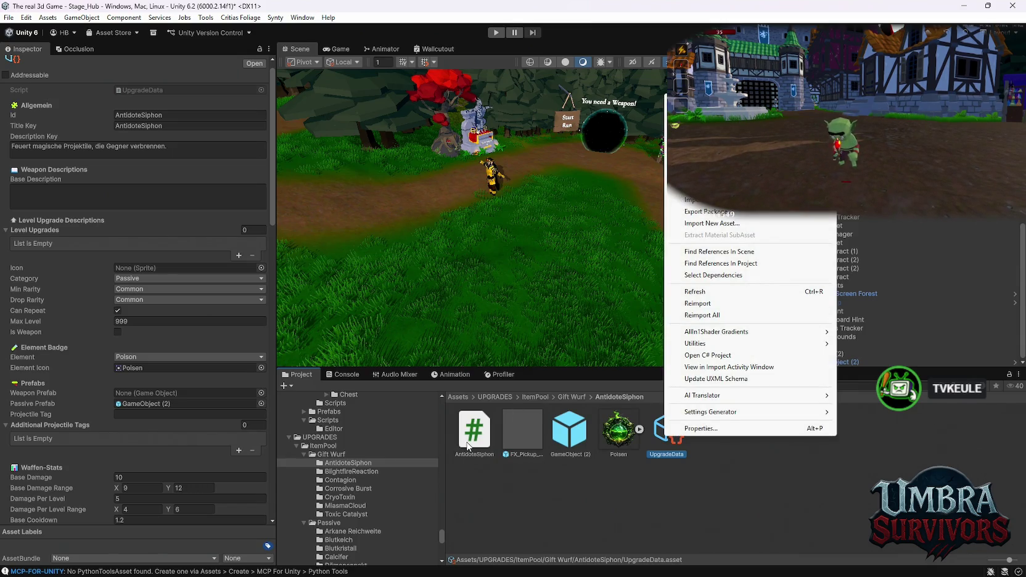
right_click(464, 445)
left_click(494, 166)
key("ctrl+c")
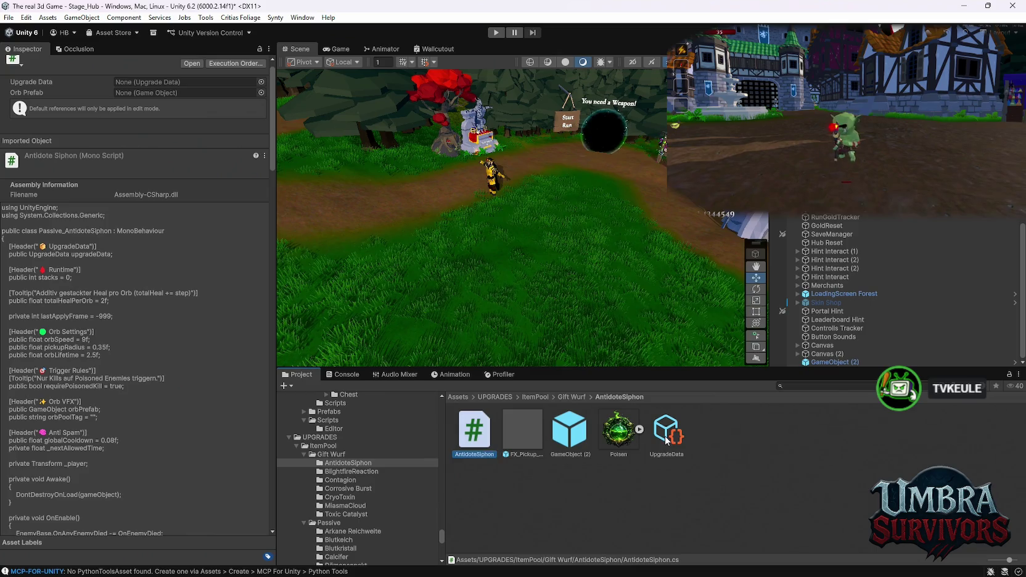
right_click(674, 432)
left_click(752, 247)
key("ctrl+v")
key("Return")
Rename the BlightfireReaction folder's UpgradeData asset to BlightfireReaction
left_click(414, 470)
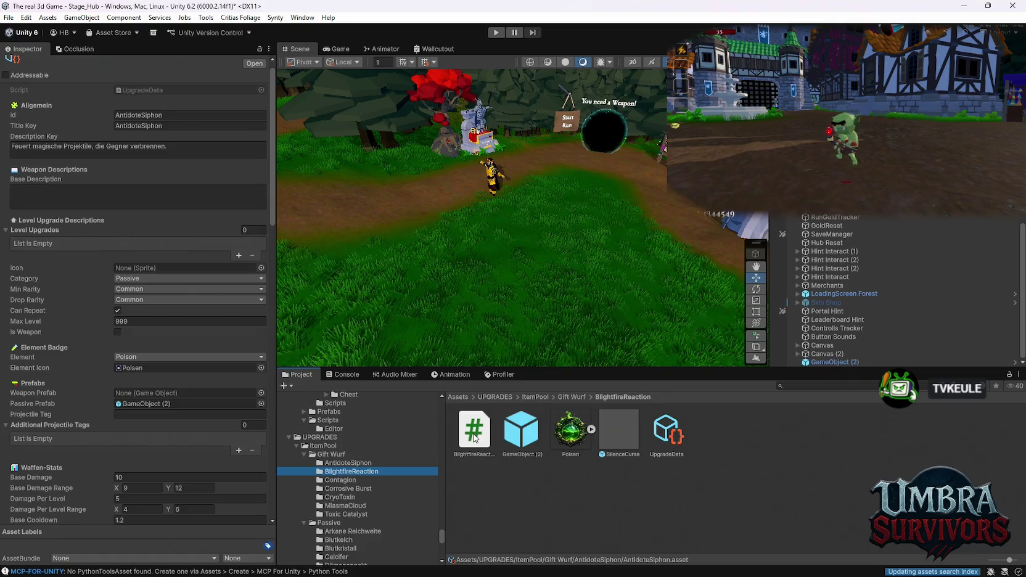
right_click(474, 439)
left_click(529, 187)
right_click(669, 439)
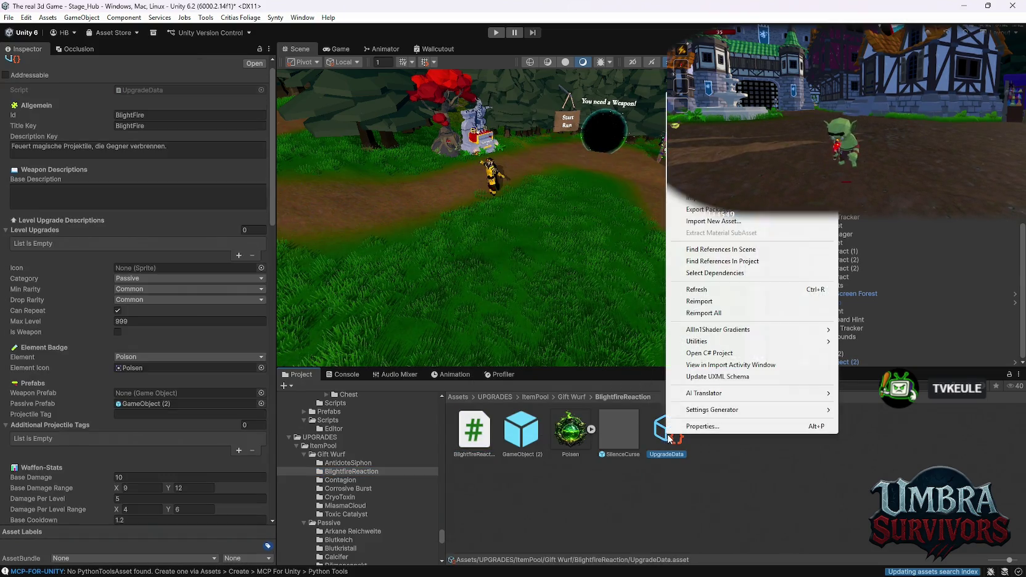
left_click(713, 276)
key("ctrl+v")
key("Return")
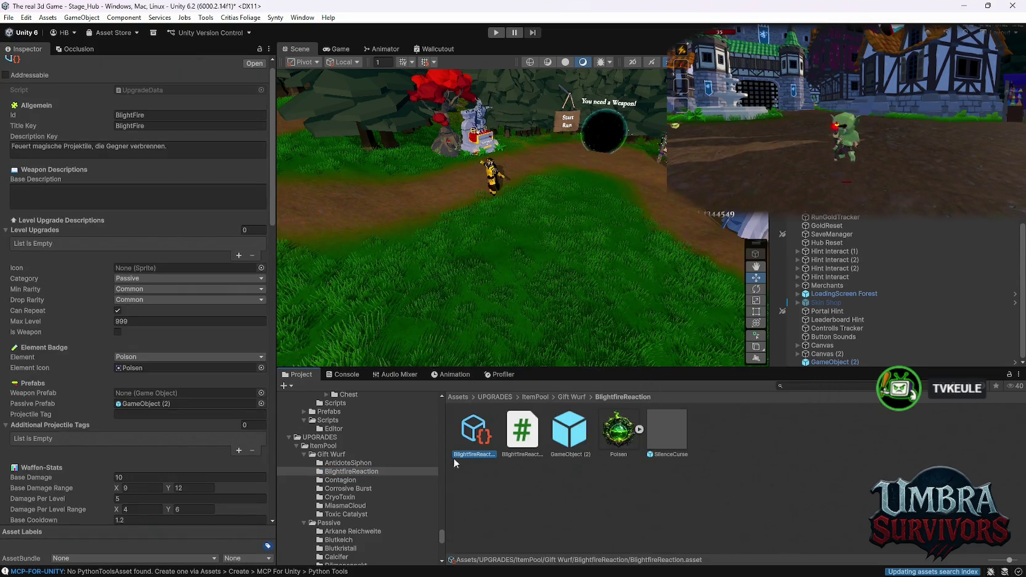
Rename the Contagion folder's UpgradeData asset after its Contagion script
left_click(340, 480)
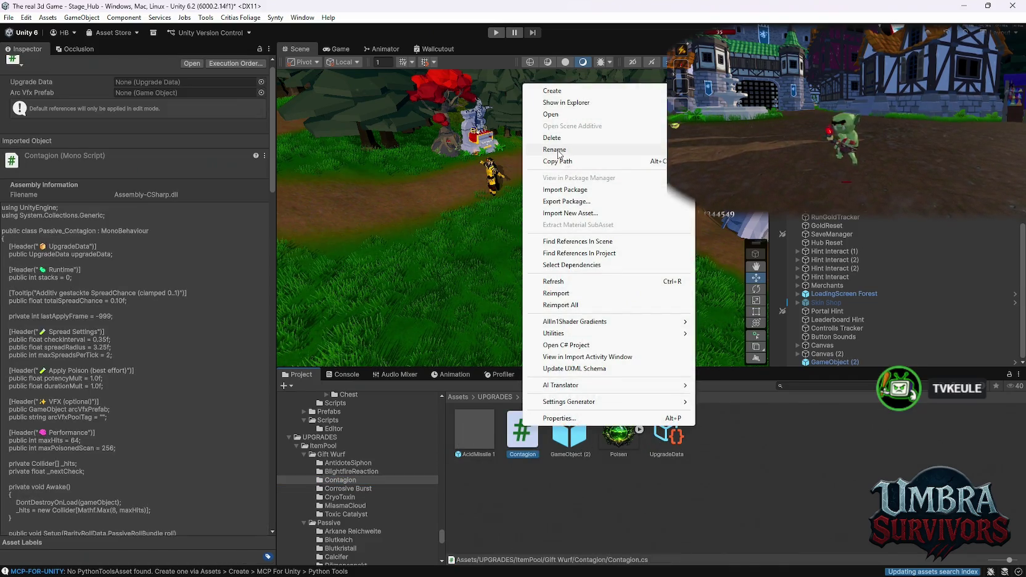
left_click(666, 434)
right_click(667, 435)
left_click(641, 387)
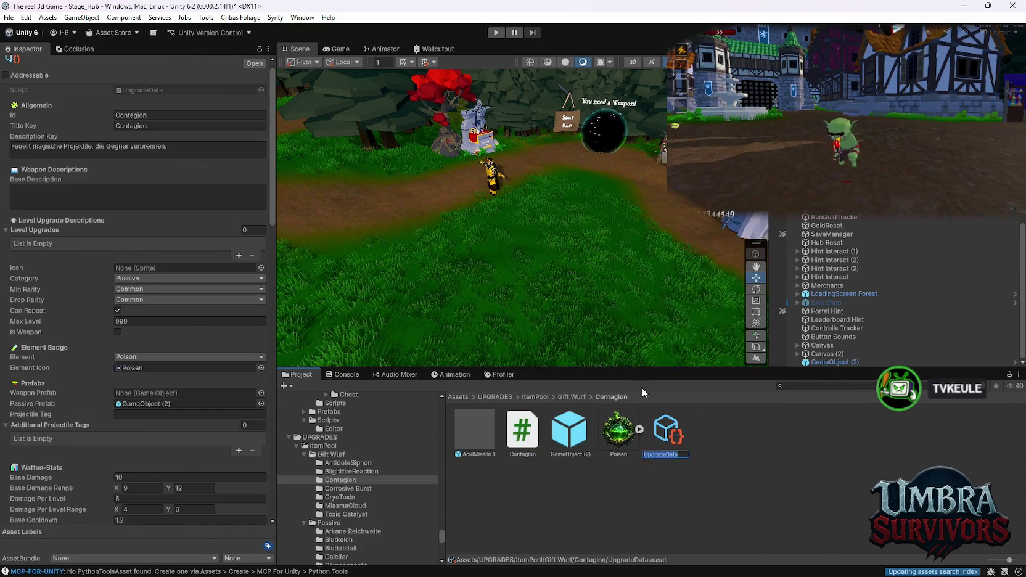
Rename the Corrosive Burst folder's UpgradeData asset to 'Corrosive Burst'
left_click(406, 487)
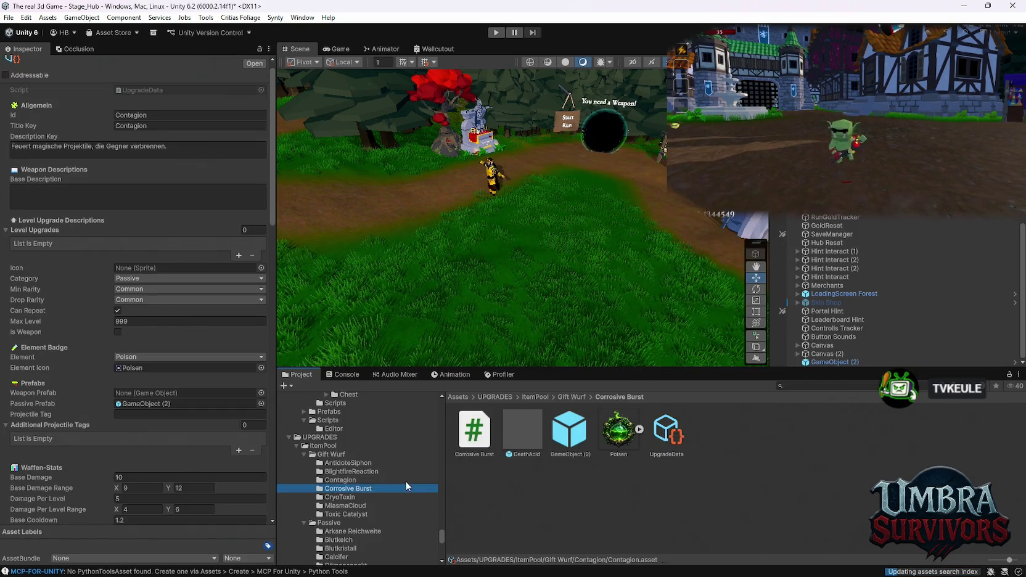
right_click(476, 444)
key("Escape")
right_click(672, 435)
left_click(703, 197)
type("Corrosive Burst")
key("Return")
left_click(354, 496)
left_click(530, 440)
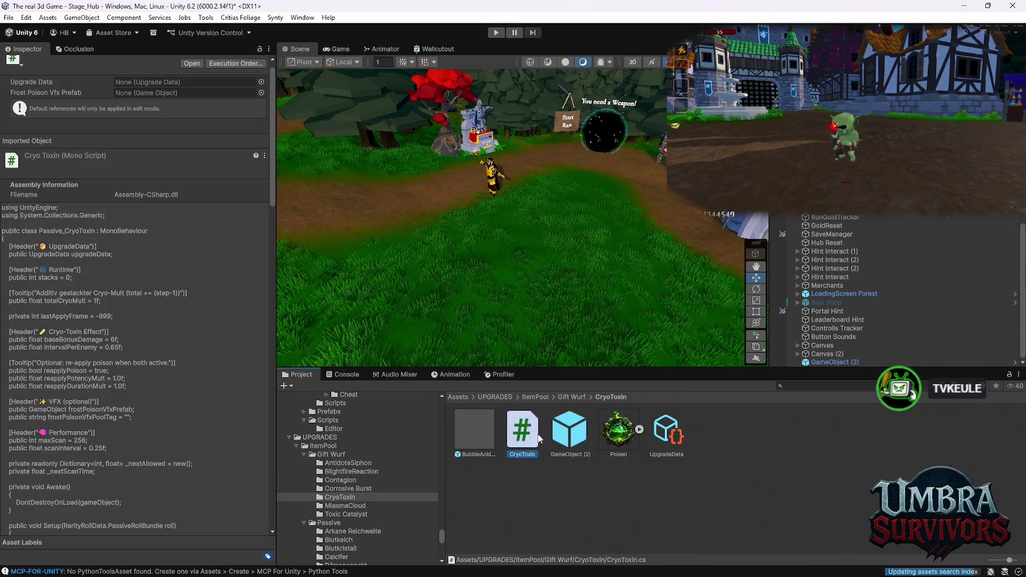
Rename the CryoToxin folder's UpgradeData asset to CryoToxin
right_click(529, 439)
left_click(533, 154)
left_click(678, 442)
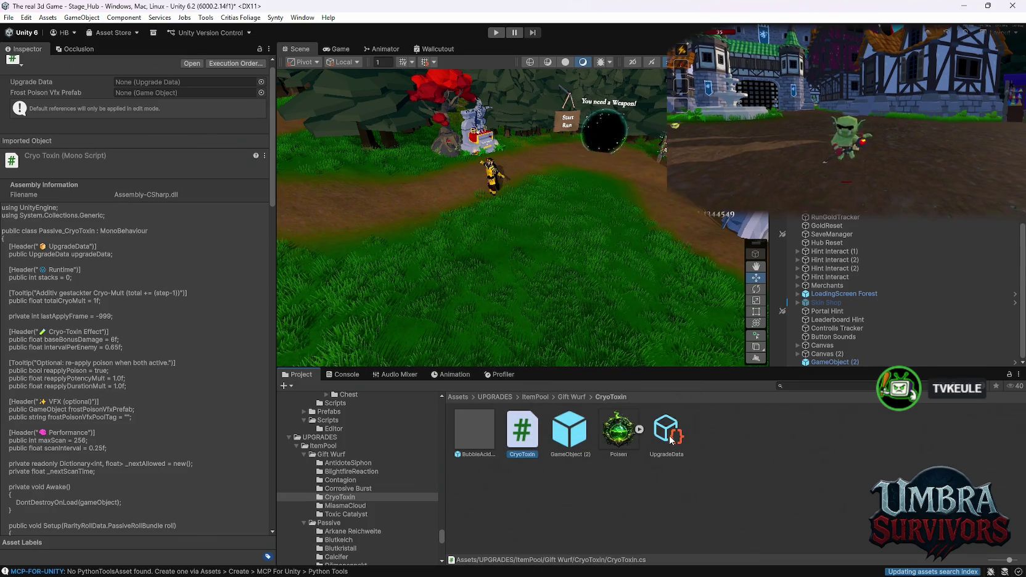
right_click(664, 443)
left_click(684, 248)
type("CryoToxin")
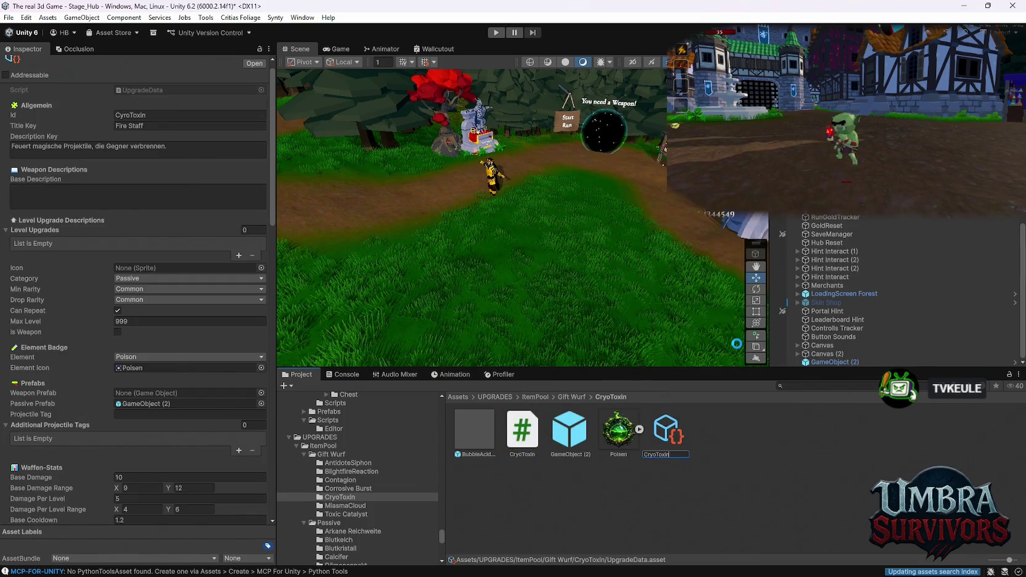
key("Return")
Rename the MiasmaCloud folder's UpgradeData asset to MiasmaCloud, copying the script's name
left_click(344, 505)
left_click(570, 435)
right_click(569, 435)
left_click(601, 157)
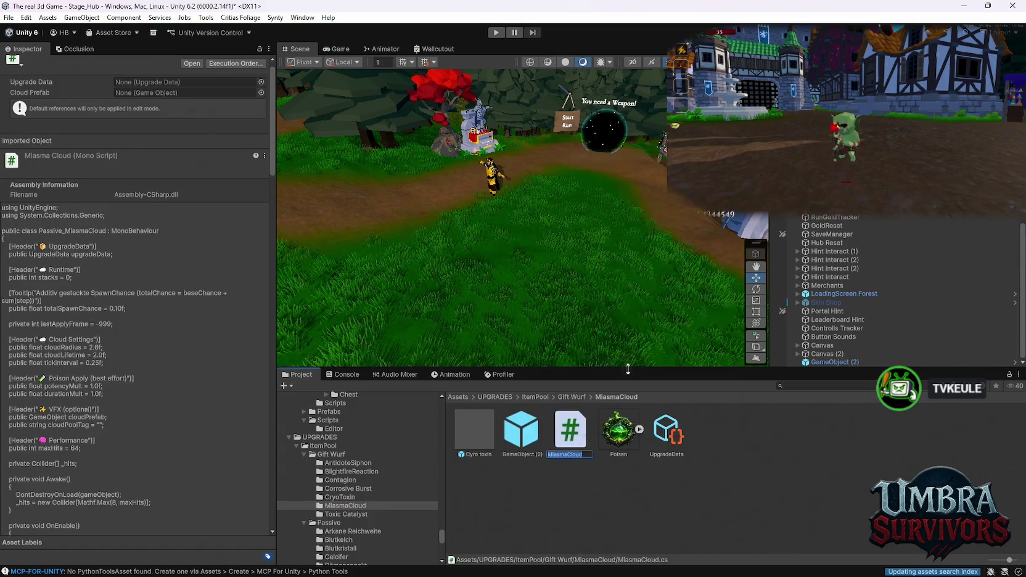
left_click(669, 438)
right_click(669, 438)
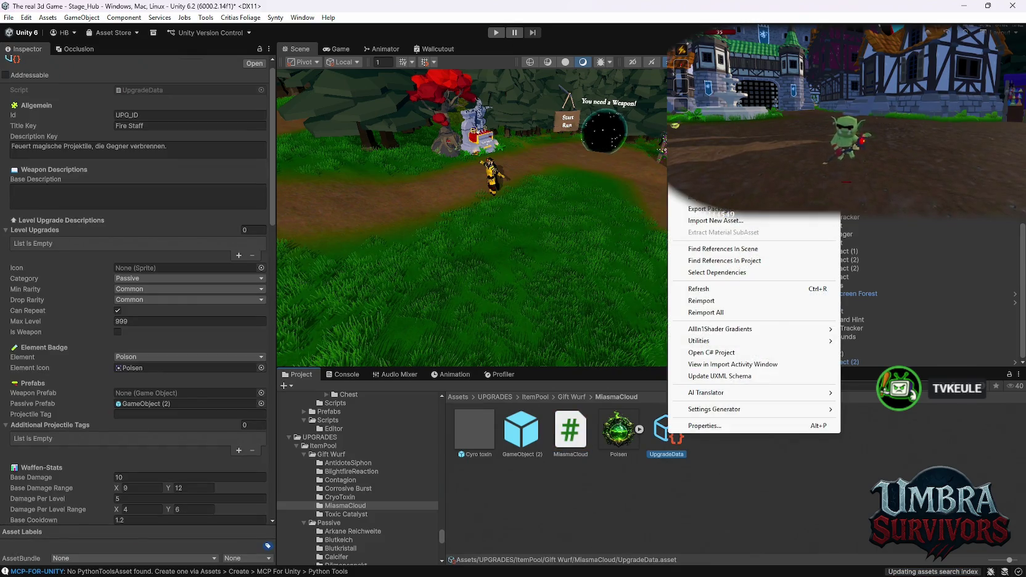
left_click(751, 336)
key("ctrl+v")
key("Return")
Rename the Toxic Catalyst folder's UpgradeData asset to Toxic Catalyst
left_click(345, 514)
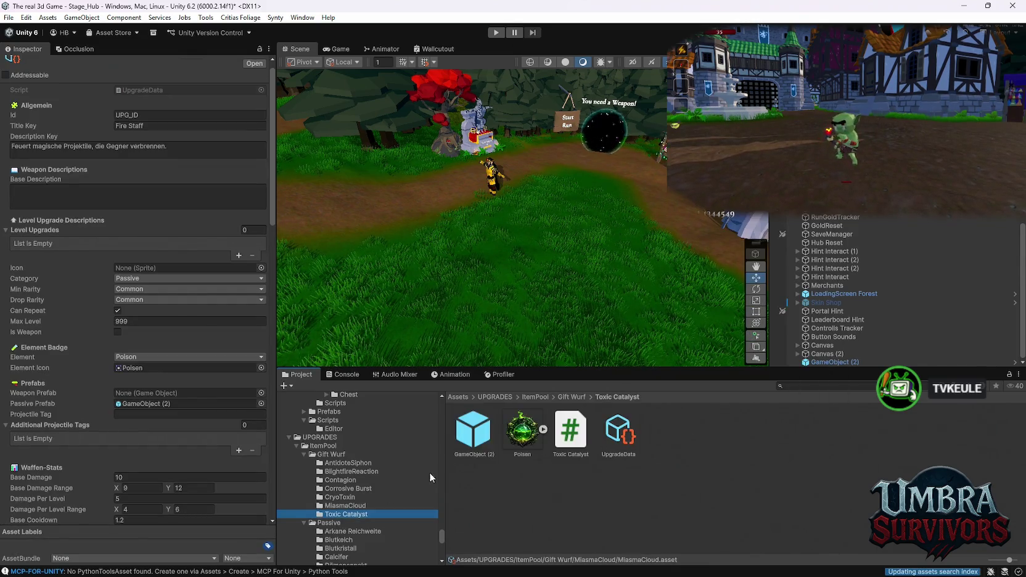
right_click(610, 439)
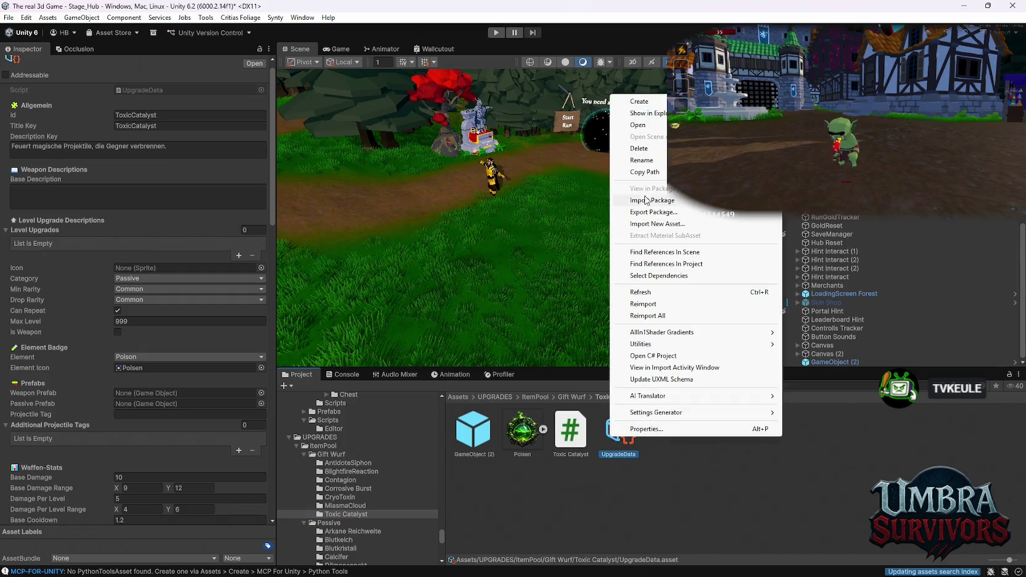
left_click(643, 163)
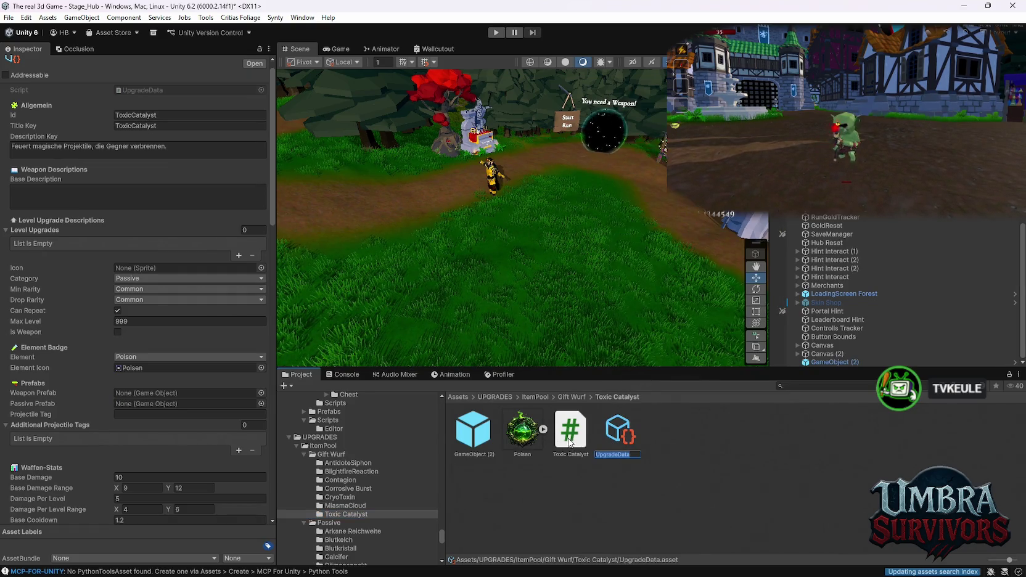
right_click(568, 439)
left_click(626, 443)
right_click(625, 442)
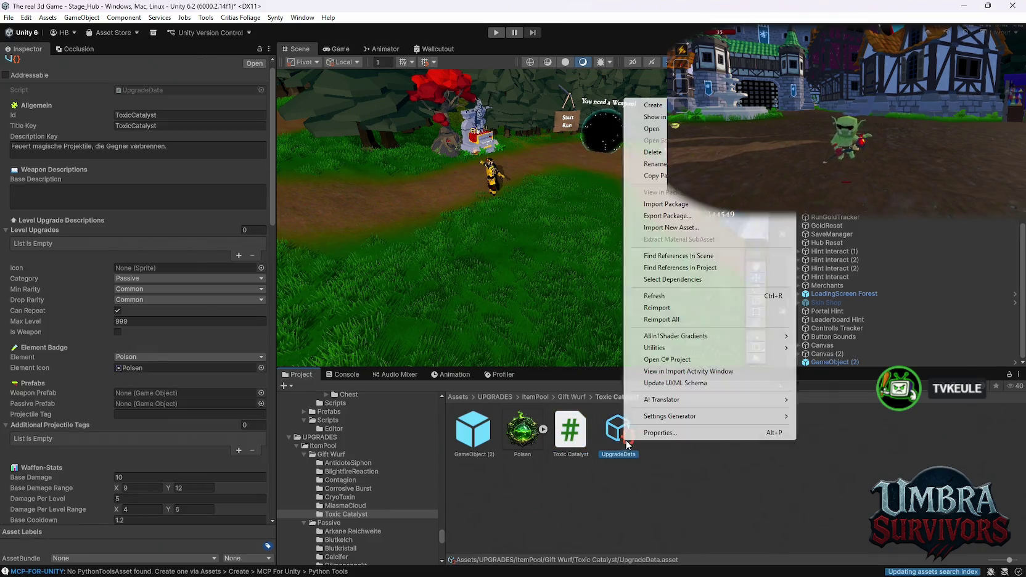
left_click(647, 163)
key("ctrl+v")
key("Return")
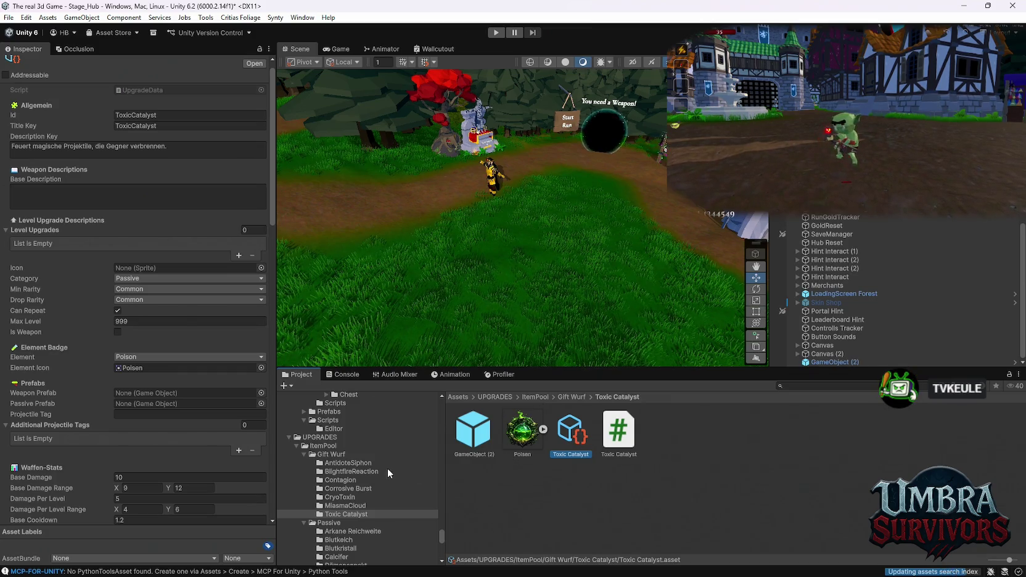
Inspect the RarityRollData asset's rarity multipliers in the ItemPool folder
left_click(324, 446)
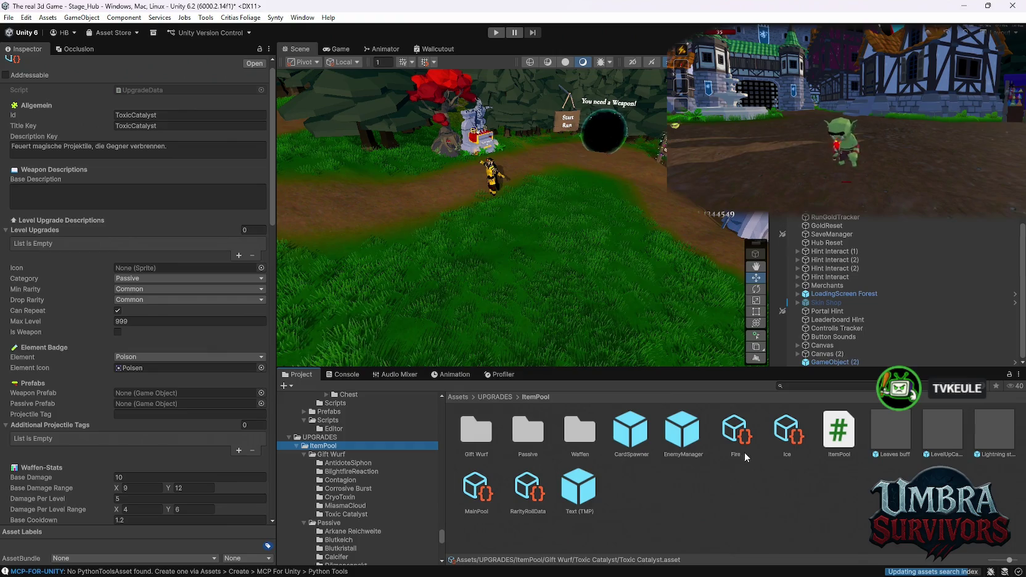
left_click(521, 493)
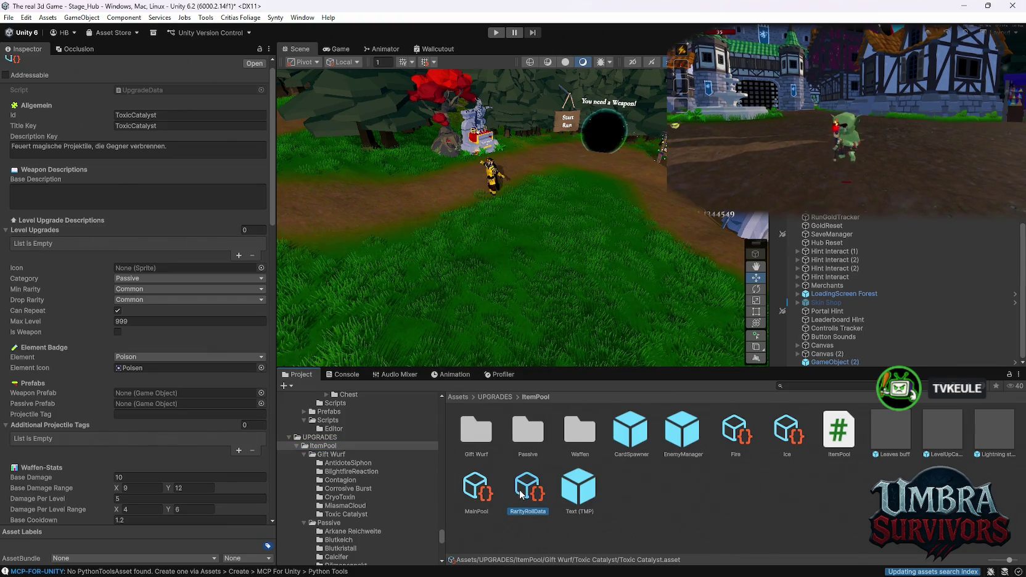
scroll(109, 416, "down", 5)
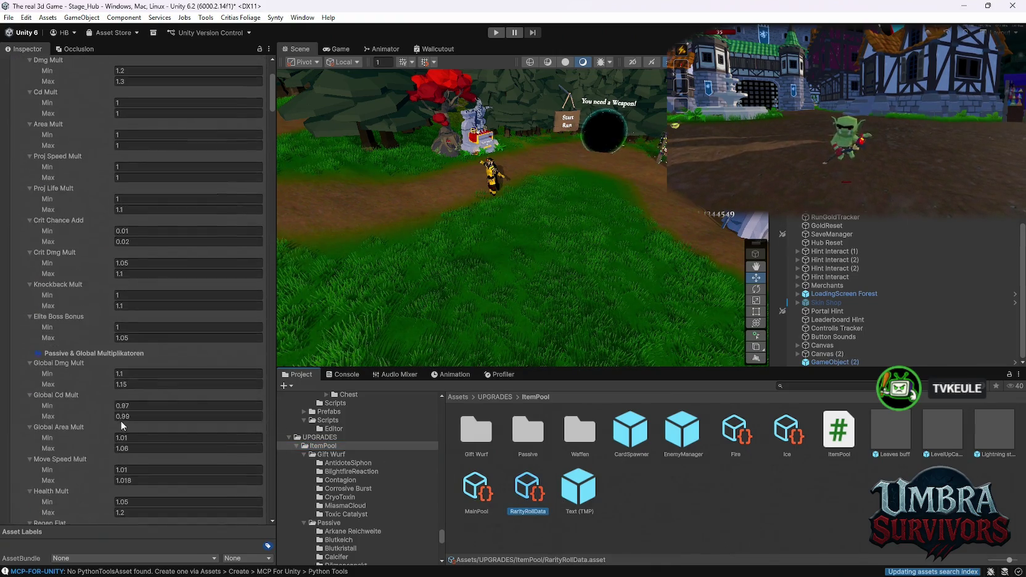
scroll(121, 421, "up", 5)
scroll(125, 414, "down", 2)
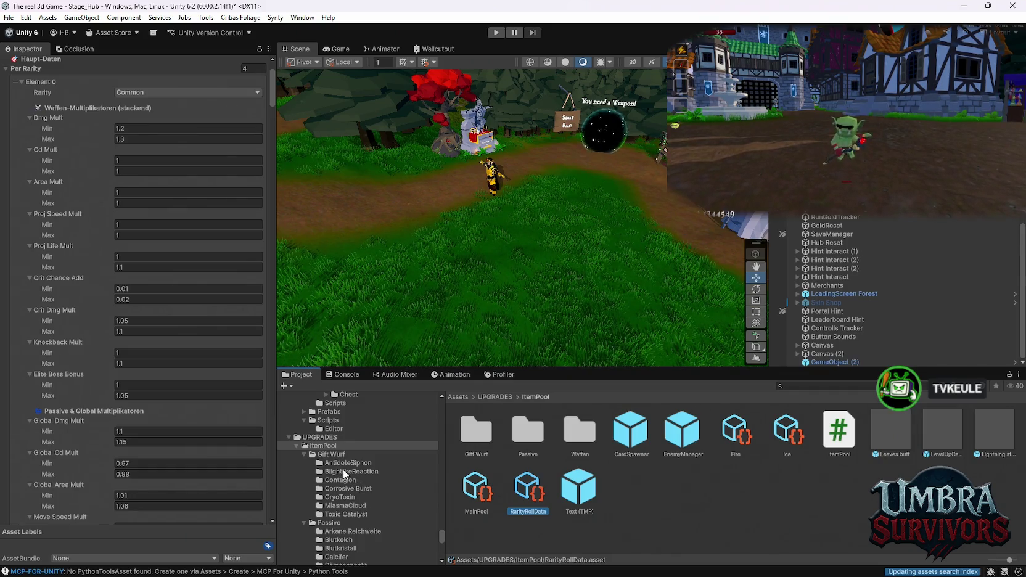
Browse the Gift Wurf poison subfolders to reach the AntidoteSiphon folder
left_click(343, 471)
left_click(344, 480)
left_click(347, 463)
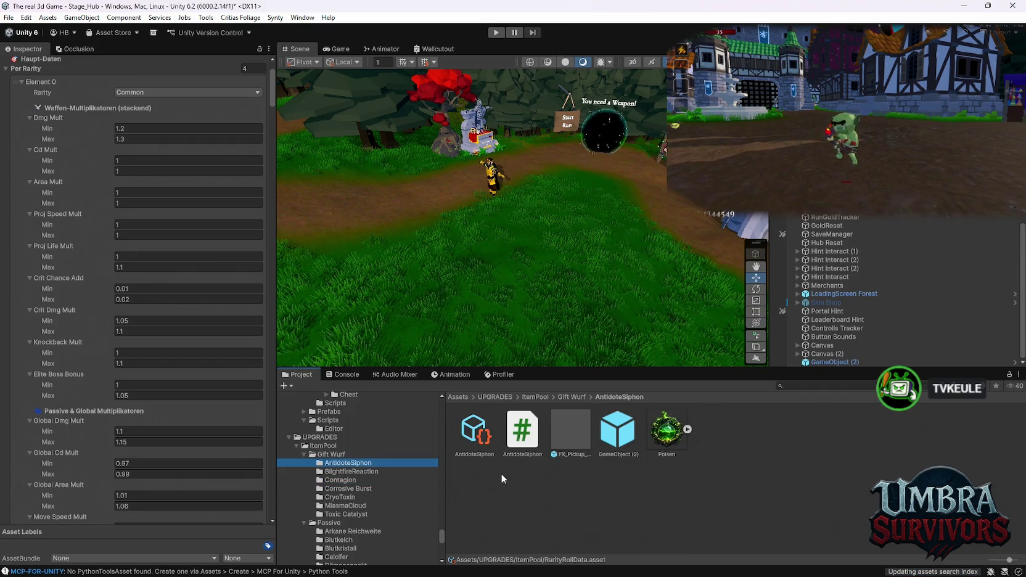
Add a MainPool Upgrades slot and assign BlightfireReaction as Element 36
left_click(468, 435)
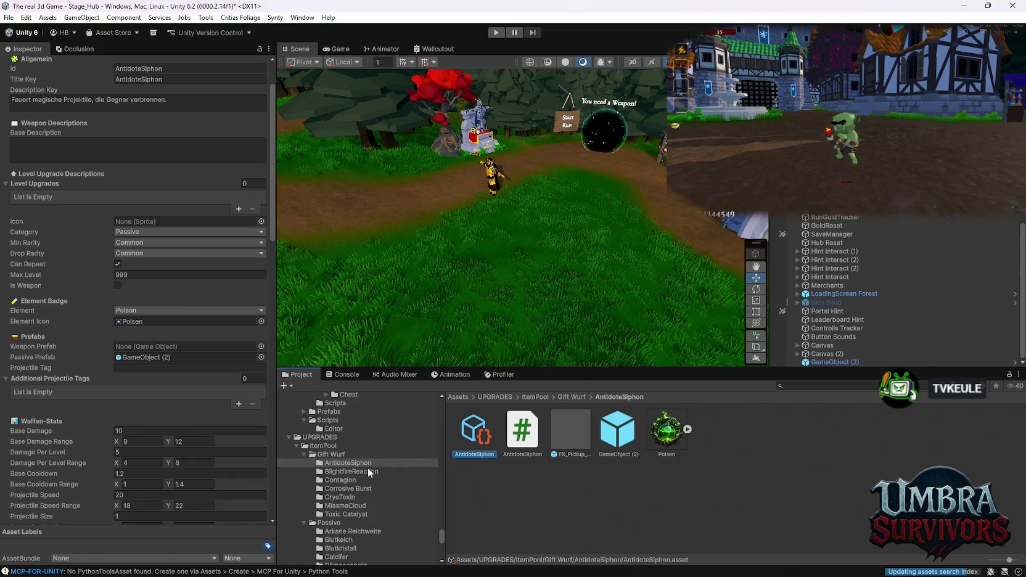
scroll(354, 475, "up", 2)
left_click(349, 477)
left_click(477, 489)
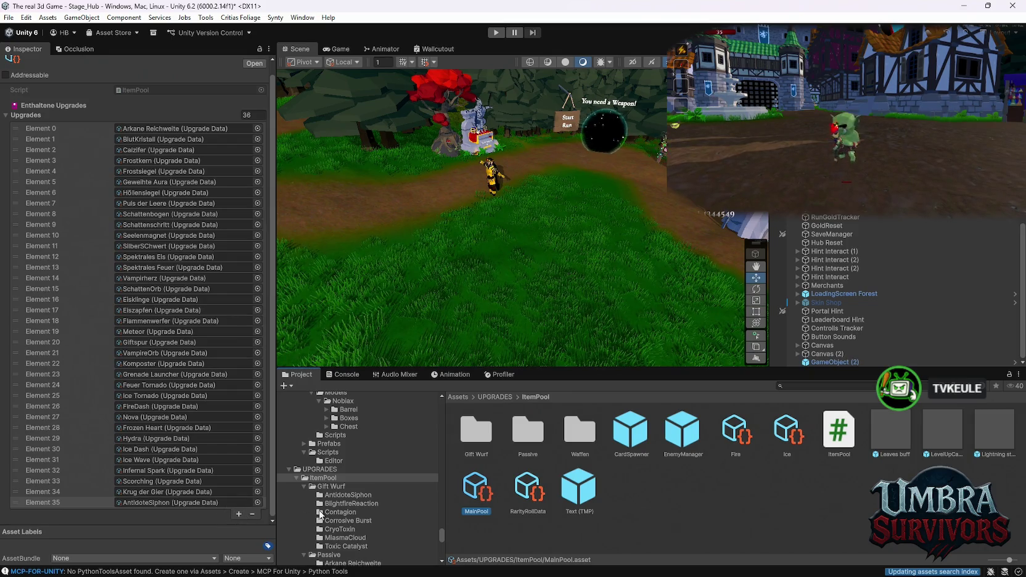
left_click(238, 514)
left_click(340, 504)
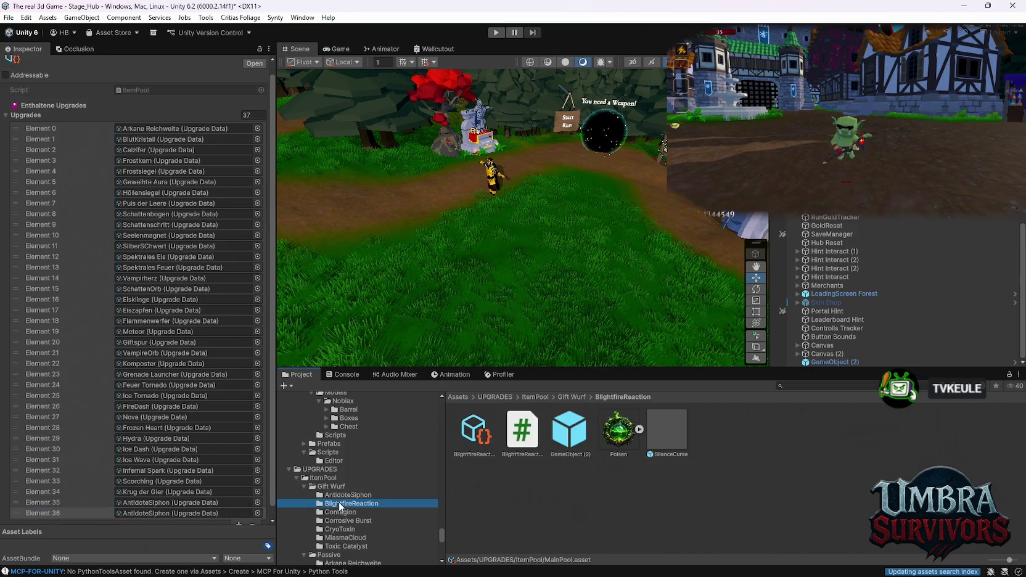
left_click_drag(467, 454, 185, 513)
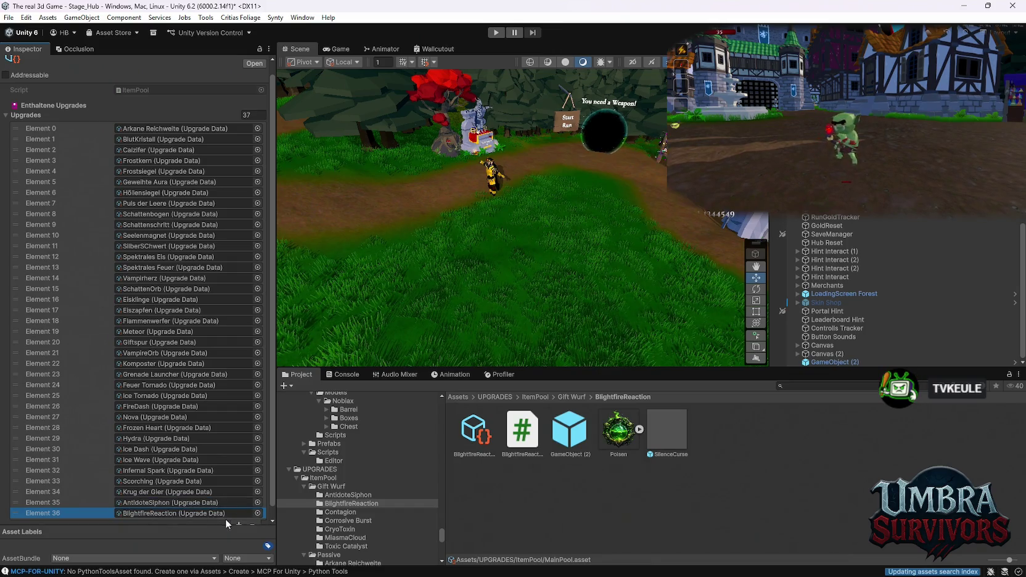
Add Contagion, Corrosive Burst and CryoToxin to MainPool as Elements 37–39
left_click(238, 524)
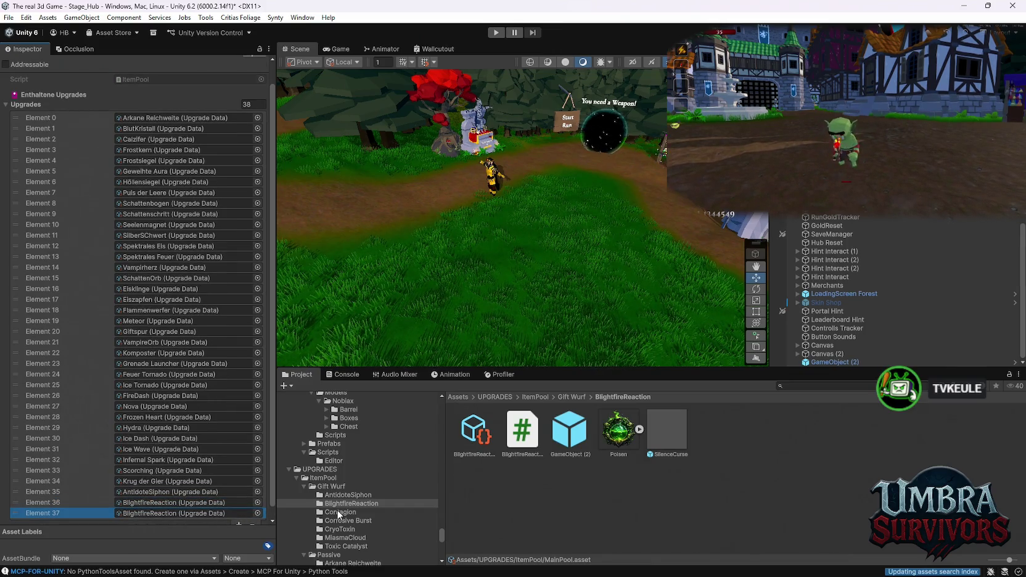
left_click(338, 513)
mouse_move(522, 432)
left_mouse_down()
mouse_move(173, 515)
mouse_move(185, 513)
left_mouse_up()
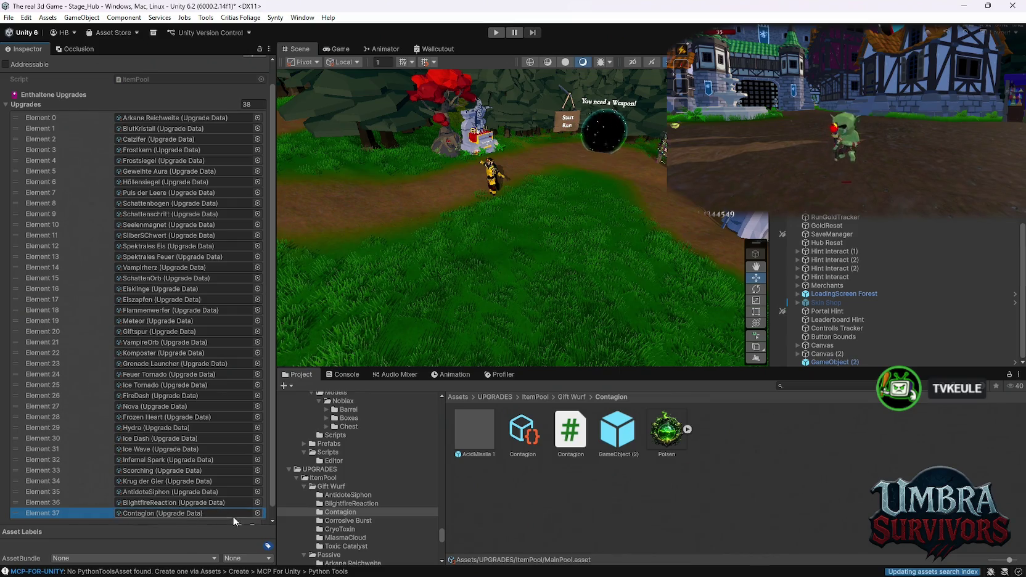
left_click(238, 522)
left_click(346, 521)
left_click_drag(483, 445, 176, 513)
left_click(238, 523)
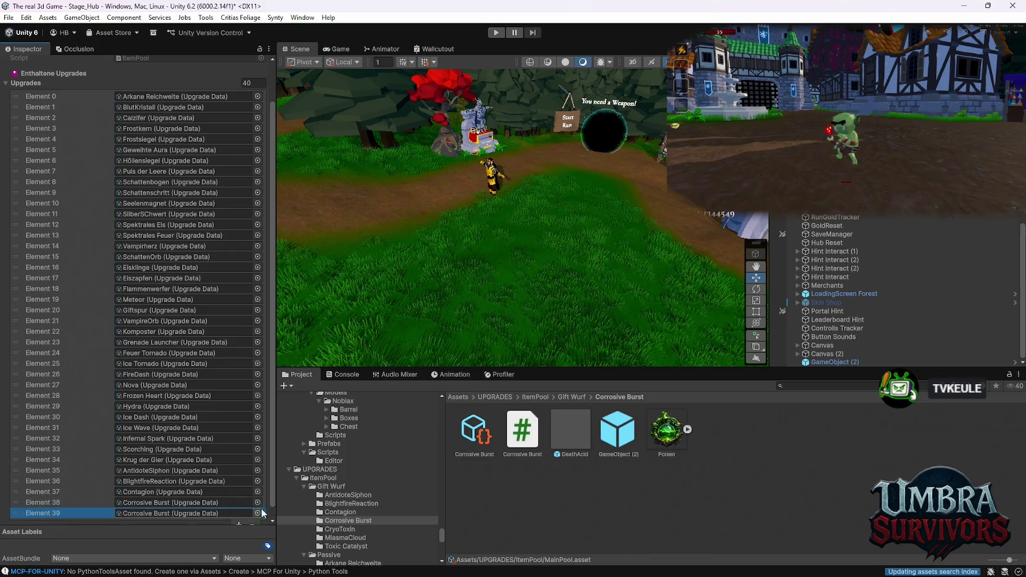
left_click(340, 528)
mouse_move(522, 433)
left_mouse_down()
mouse_move(431, 469)
mouse_move(170, 514)
left_mouse_up()
Add MiasmaCloud and Toxic Catalyst to MainPool as Elements 40 and 41
left_click(238, 522)
scroll(331, 474, "down", 2)
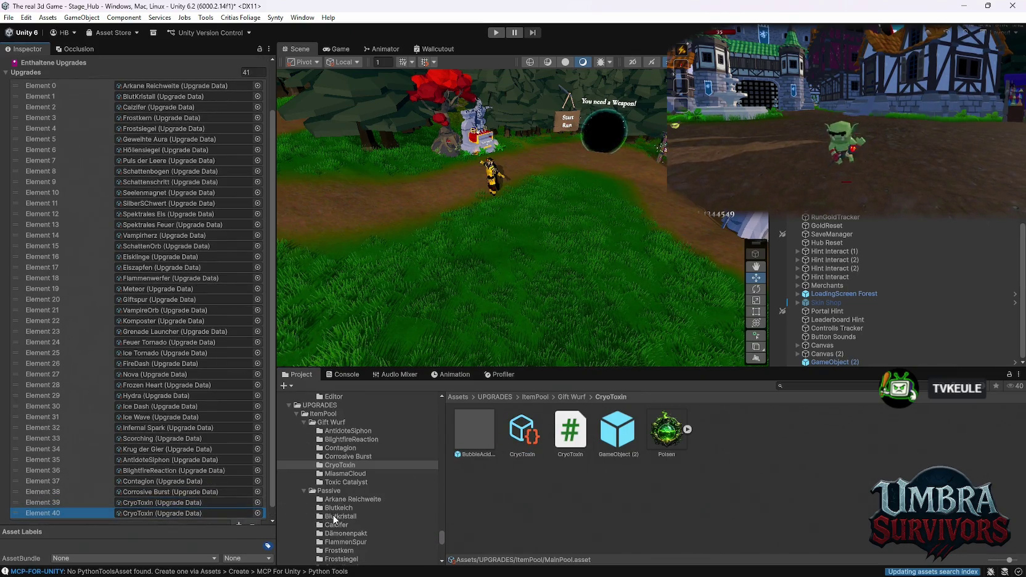
left_click(330, 474)
mouse_move(570, 431)
left_mouse_down()
mouse_move(435, 471)
mouse_move(182, 513)
left_mouse_up()
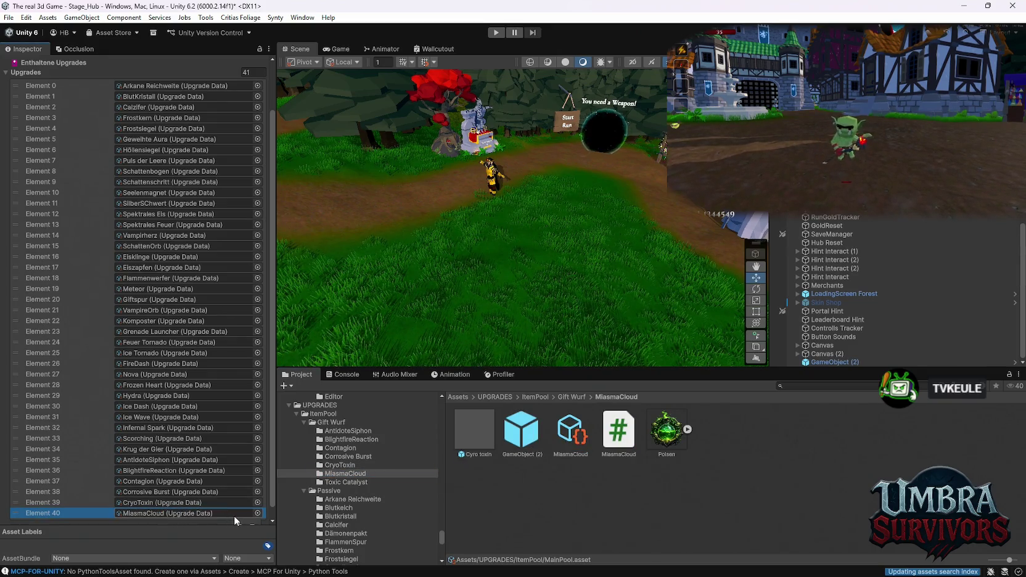
left_click(239, 522)
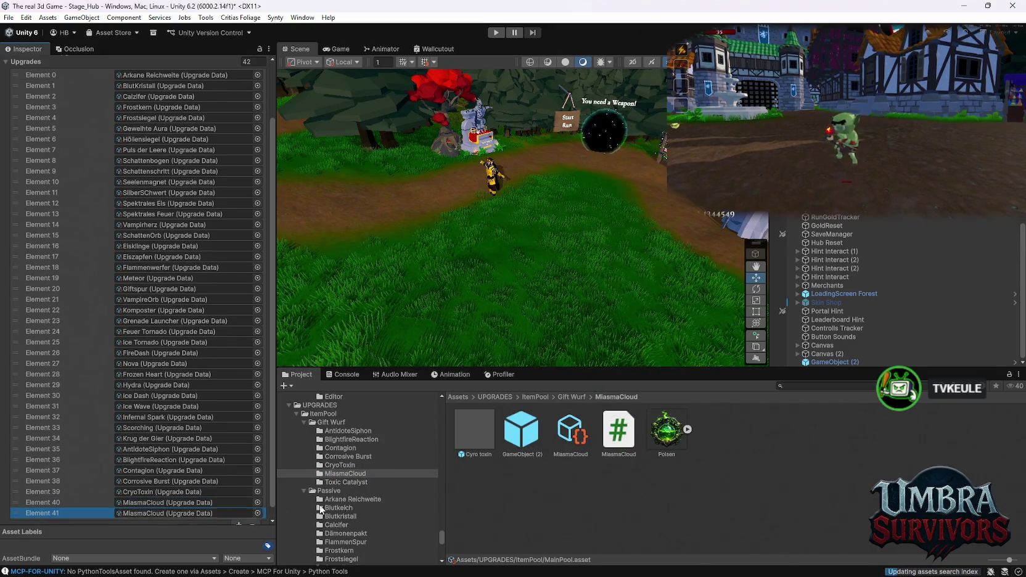
left_click(360, 482)
left_click_drag(568, 442, 168, 511)
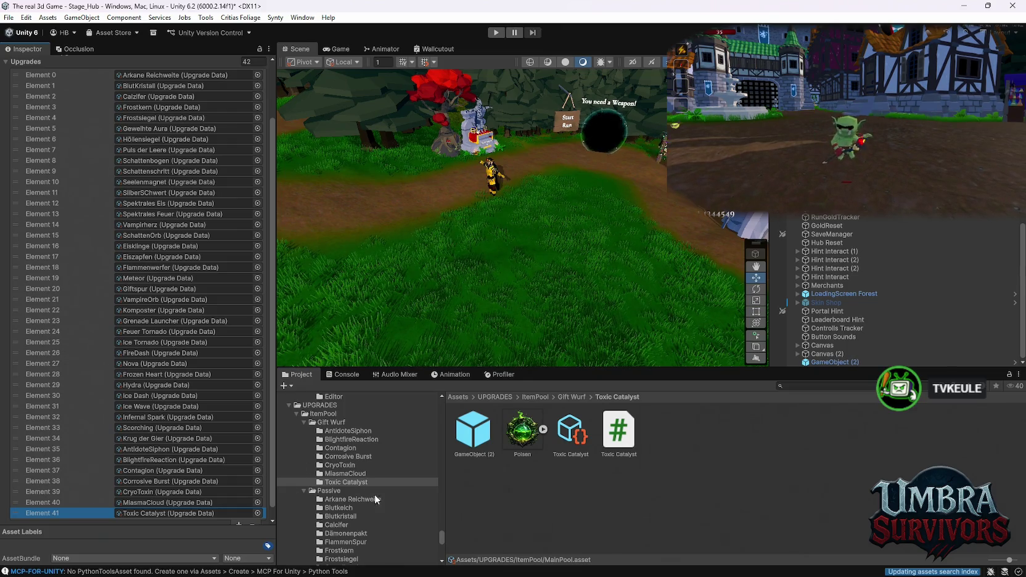
scroll(356, 501, "down", 2)
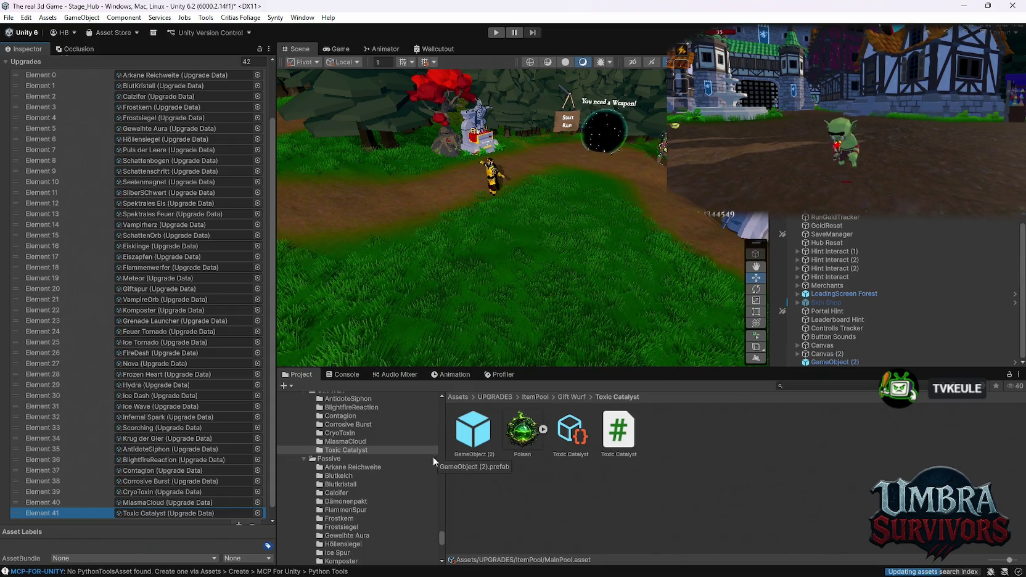
scroll(382, 467, "up", 3)
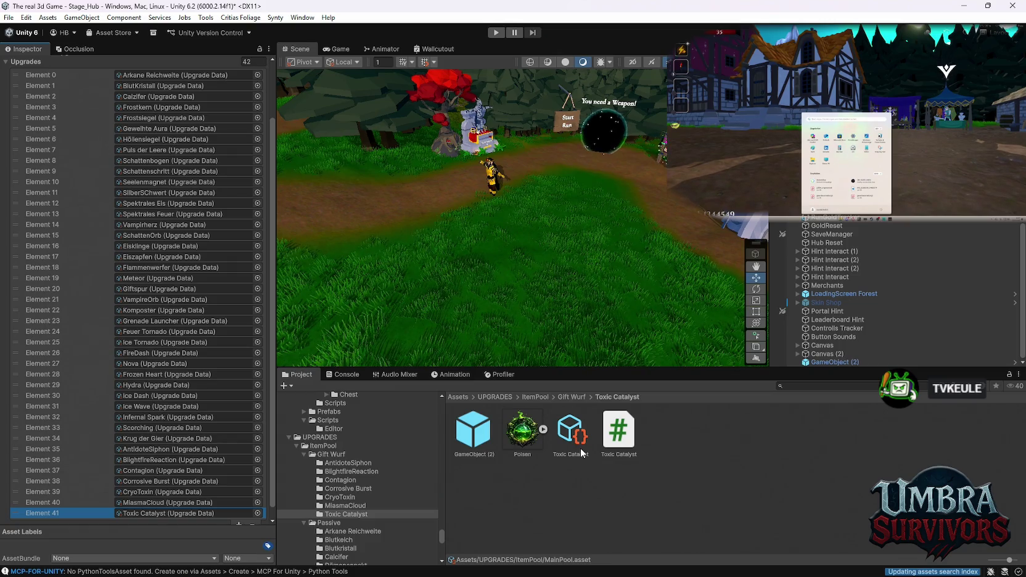
Move from the MiasmaCloud folder down to Waffen's Singed folder to show the Giftspur assets
mouse_move(325, 570)
left_click(357, 506)
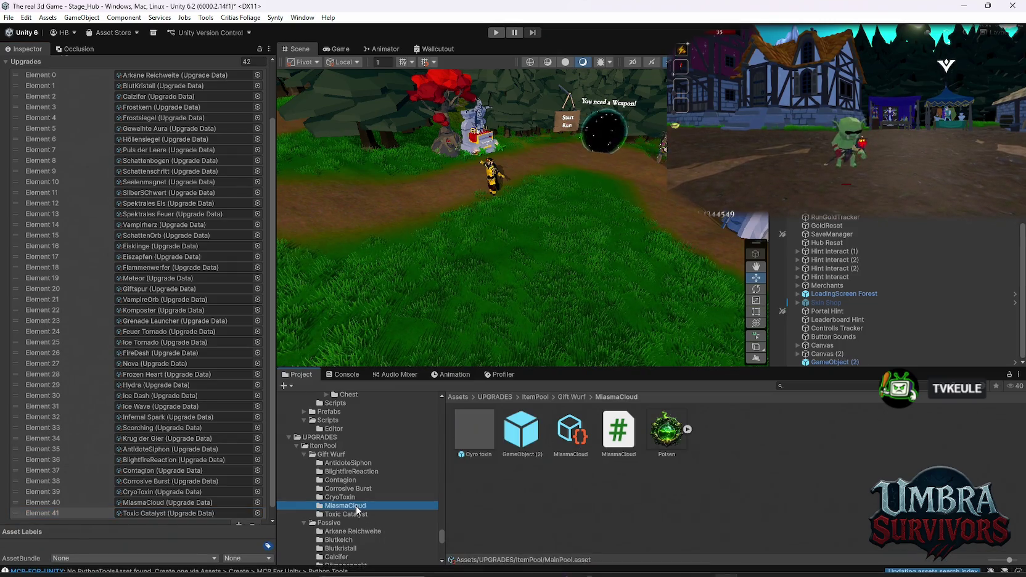
key("Up")
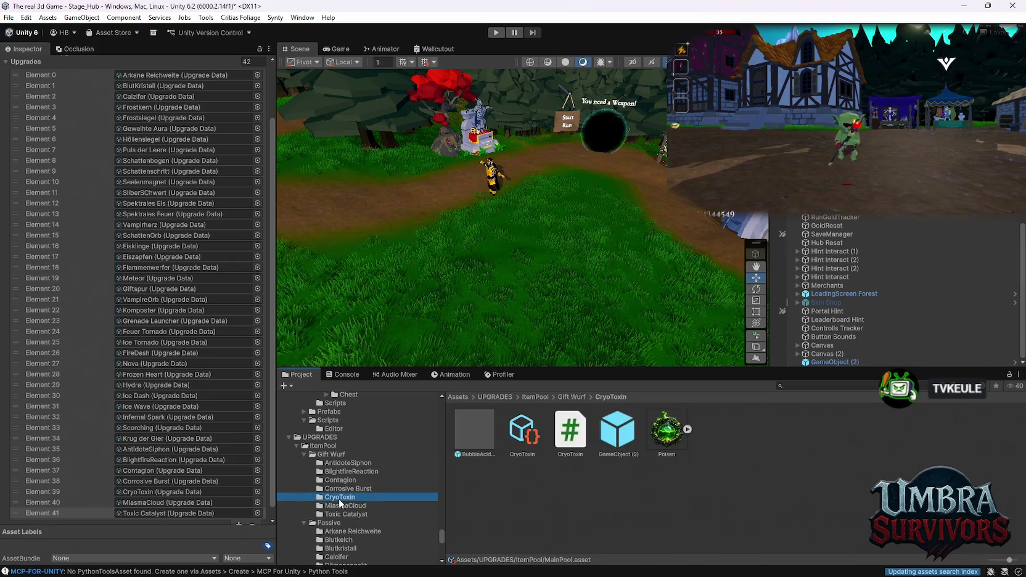
key("Down")
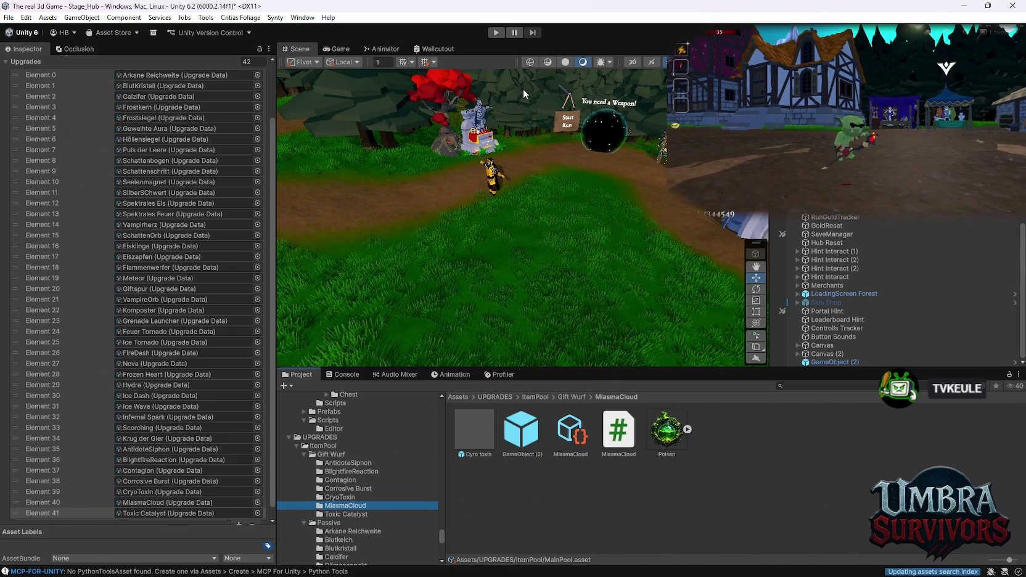
scroll(404, 474, "down", 2)
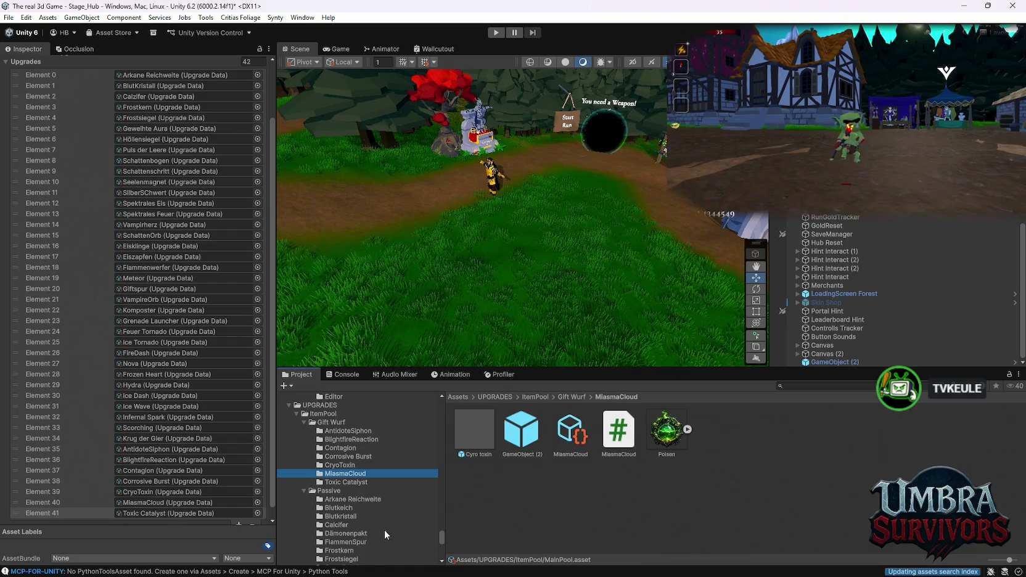
scroll(381, 511, "down", 10)
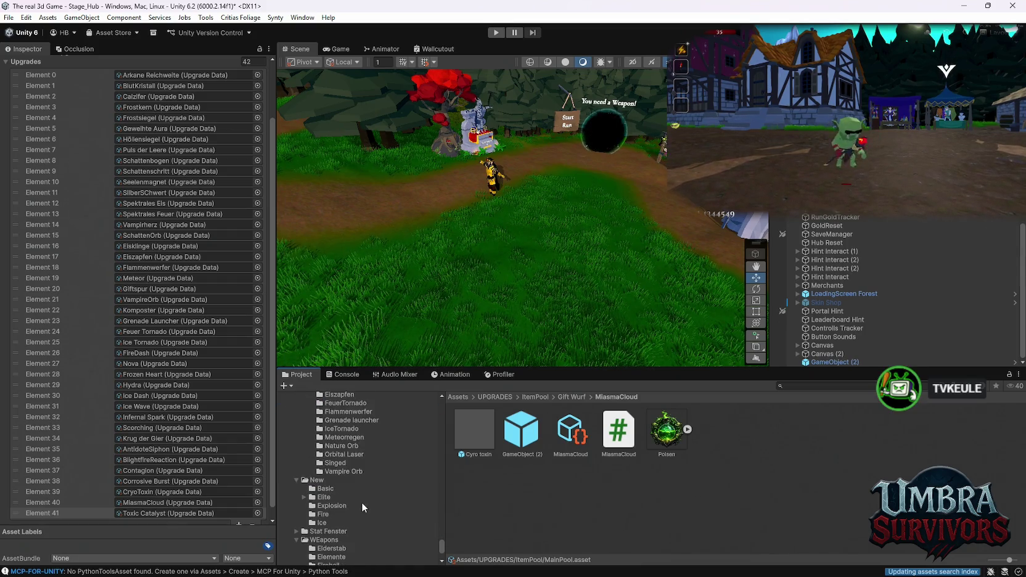
scroll(361, 475, "up", 6)
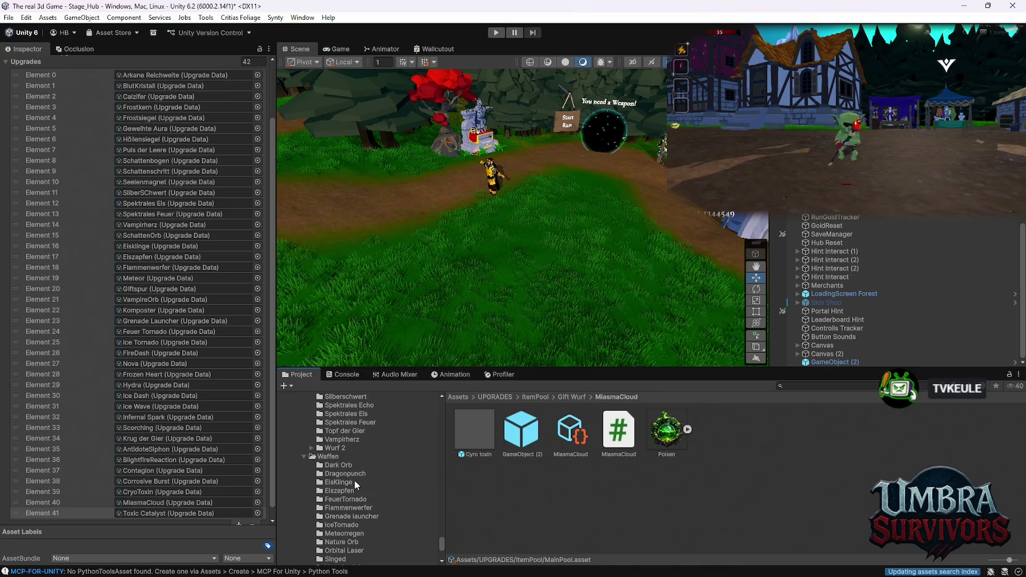
scroll(359, 505, "down", 3)
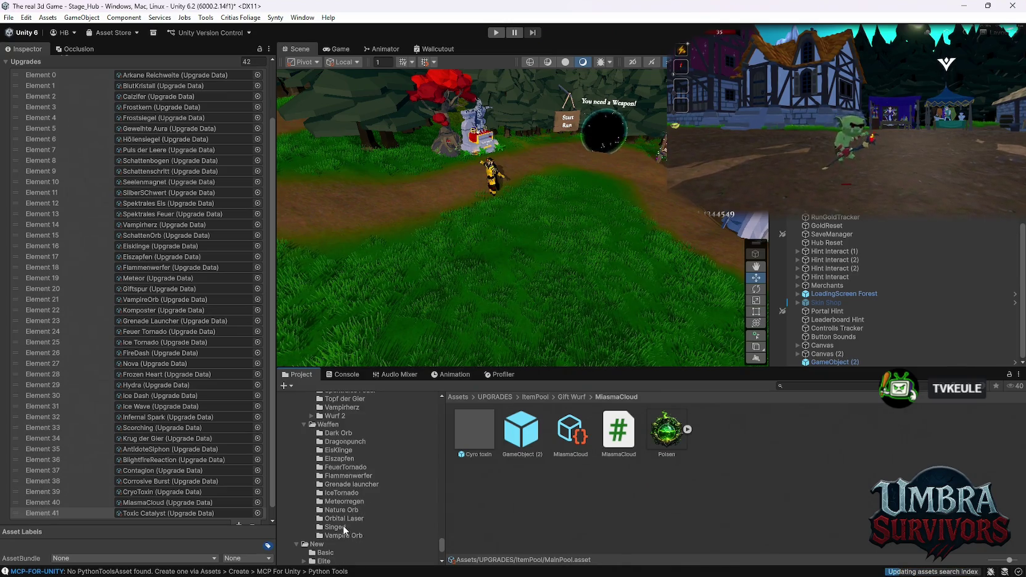
left_click(344, 527)
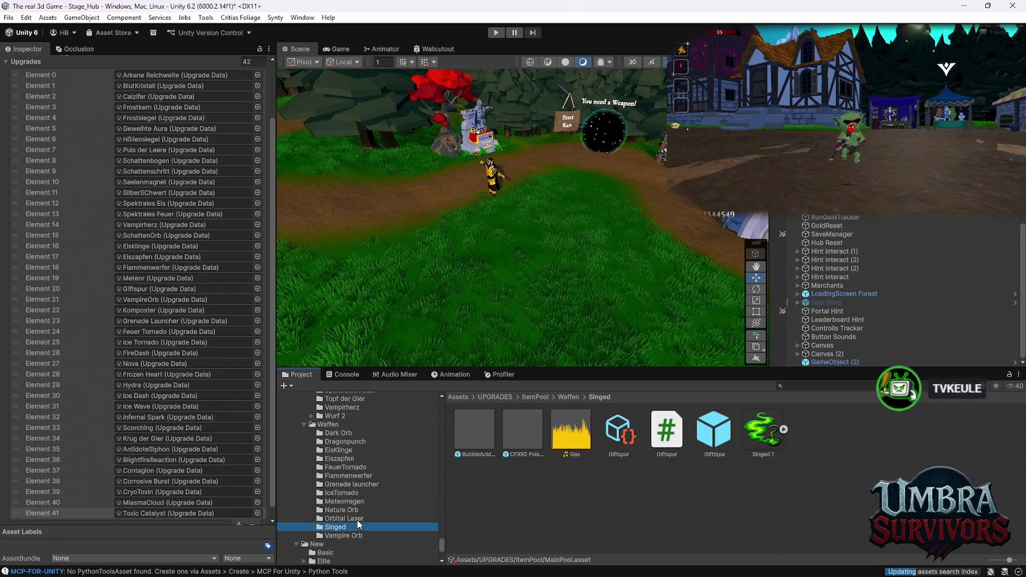
scroll(368, 512, "down", 6)
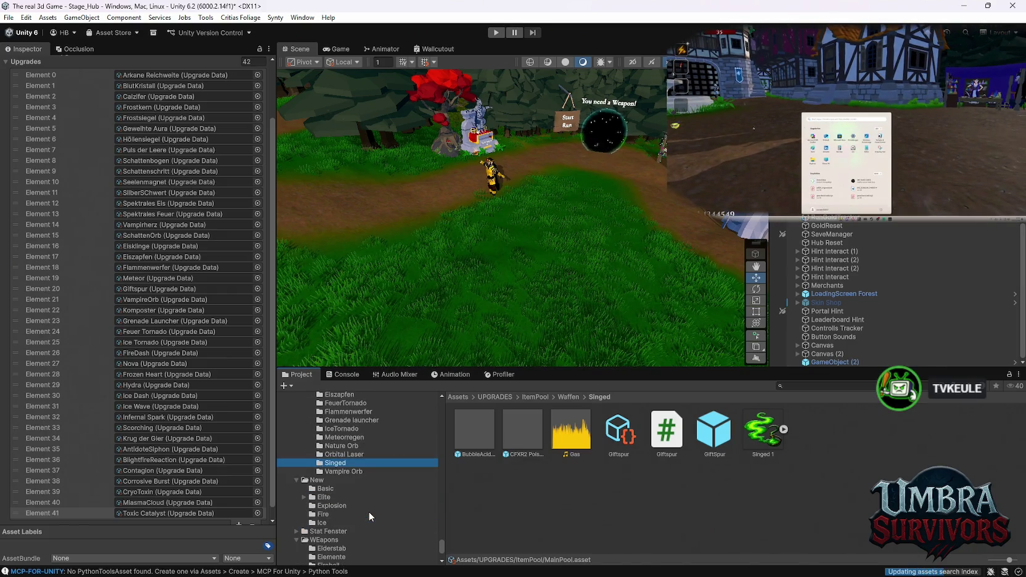
scroll(370, 515, "down", 10)
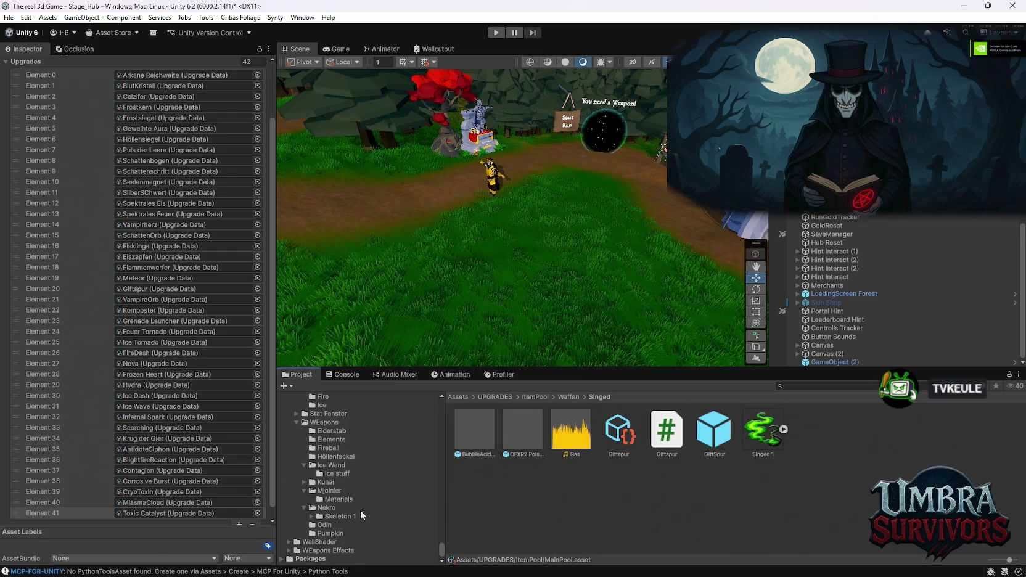
scroll(361, 512, "up", 3)
left_click(333, 495)
left_click(333, 503)
left_click(331, 495)
left_click(800, 429)
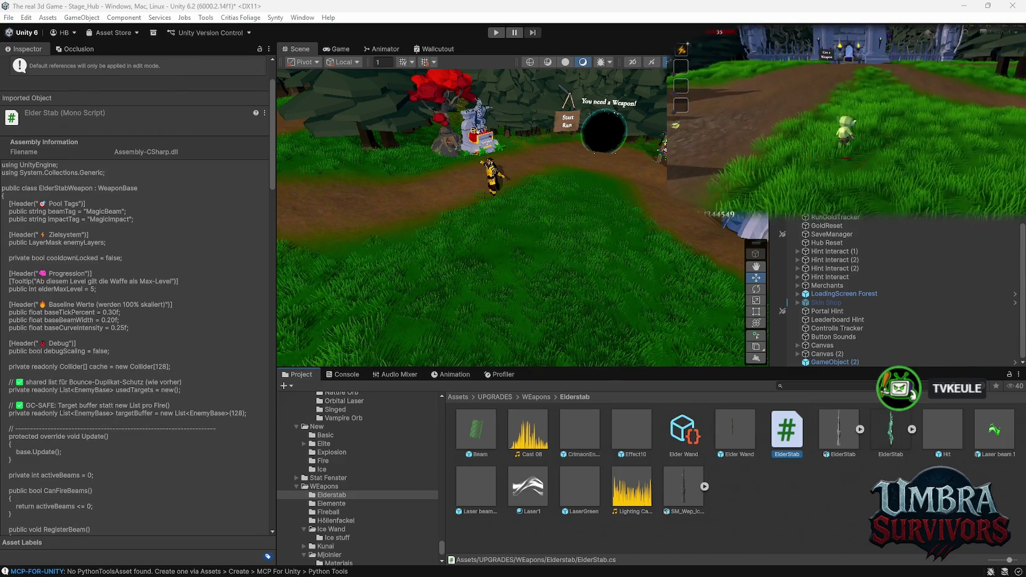
key("Escape")
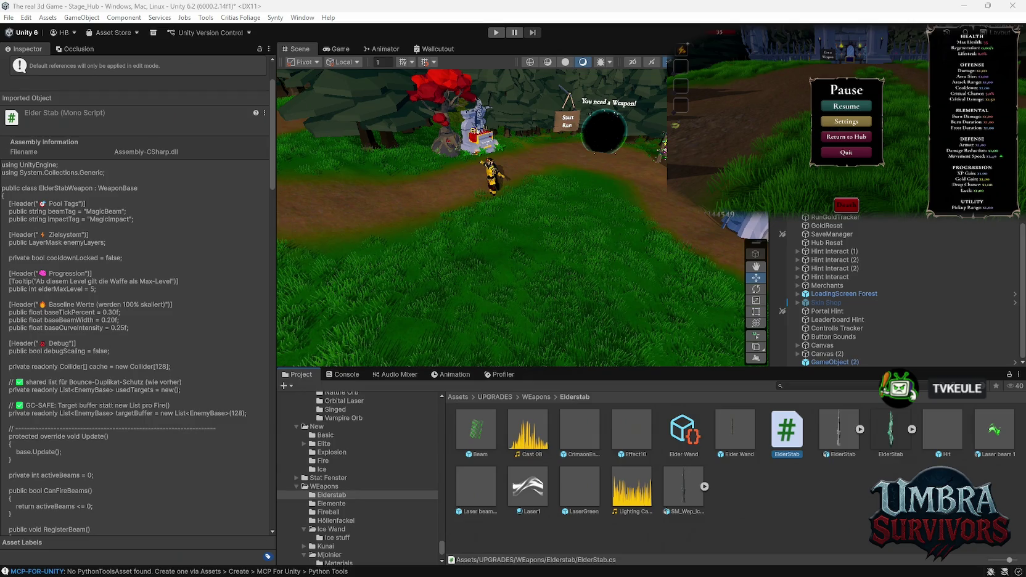
scroll(365, 519, "down", 2)
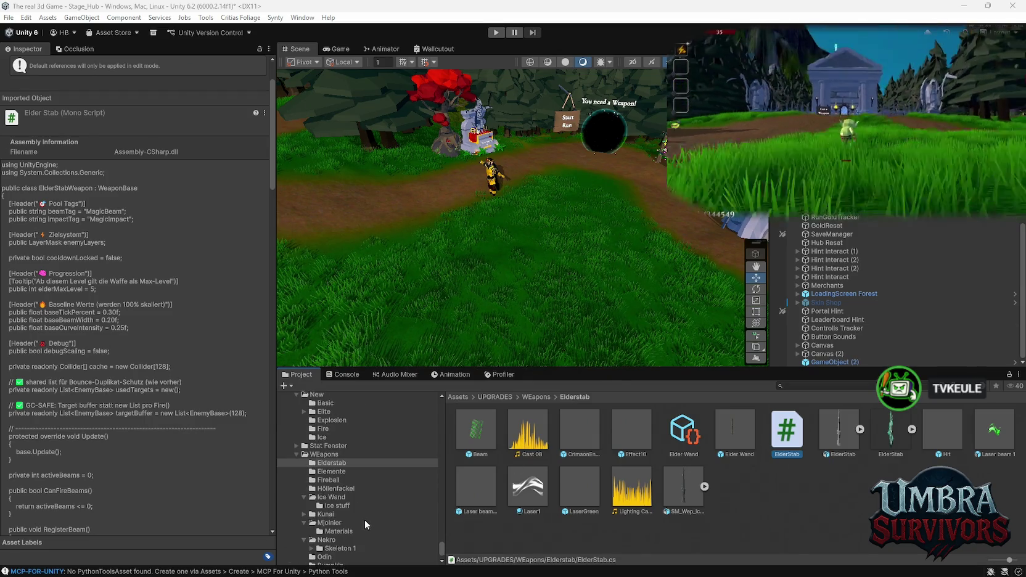
scroll(365, 519, "up", 2)
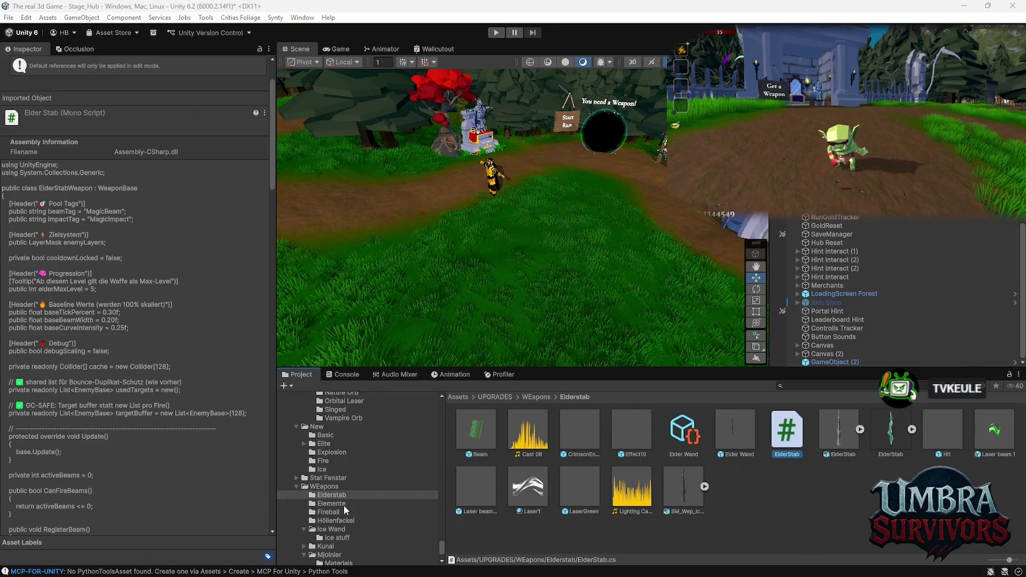
key("Escape")
key("Escape")
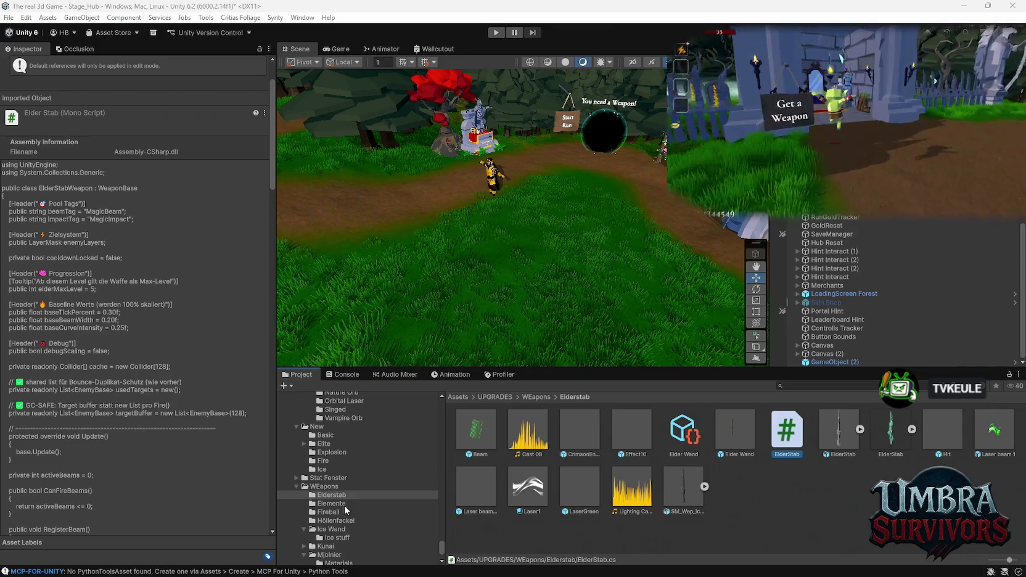
key("e")
key("Escape")
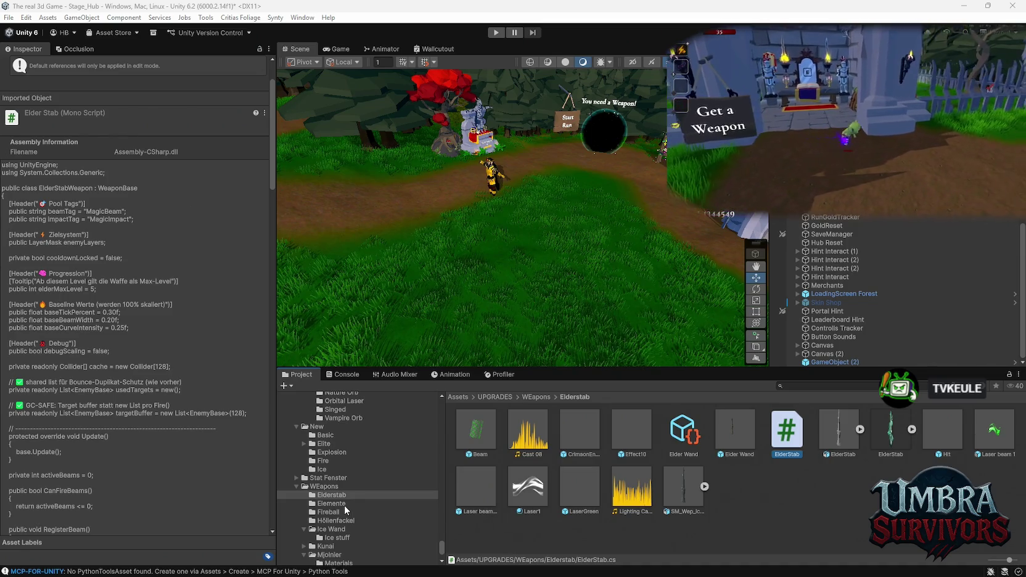
key("e")
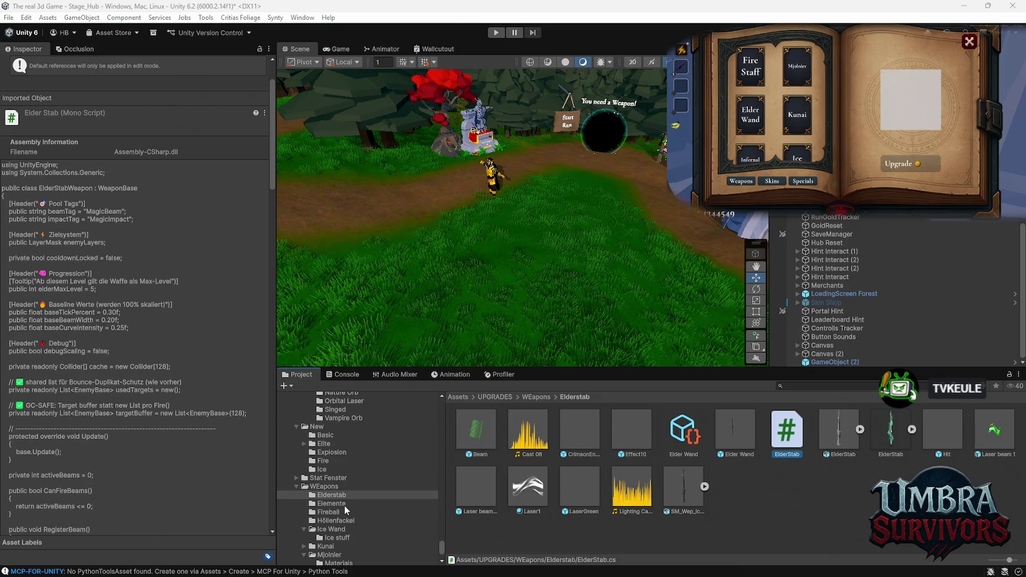
key("Escape")
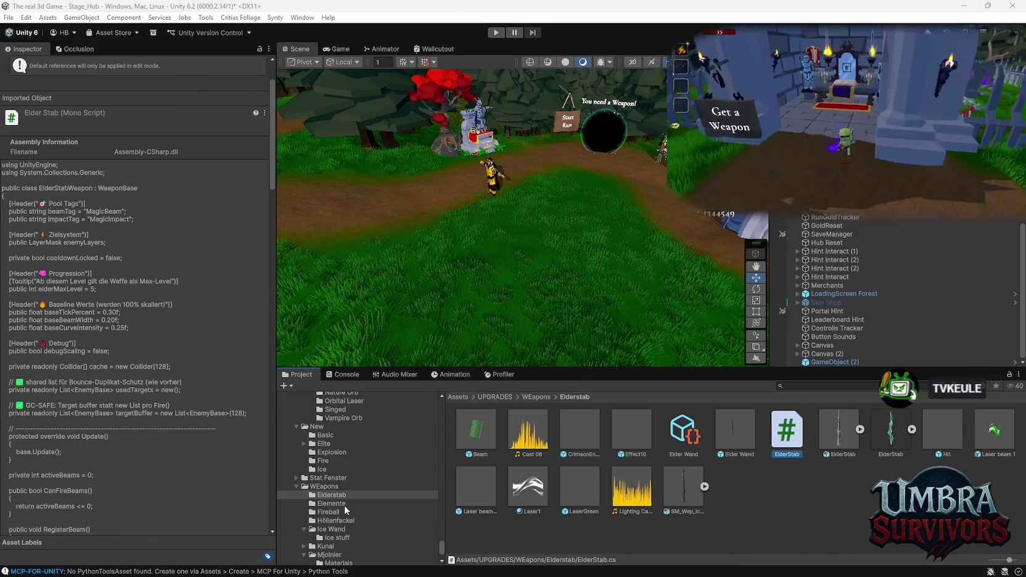
key("e")
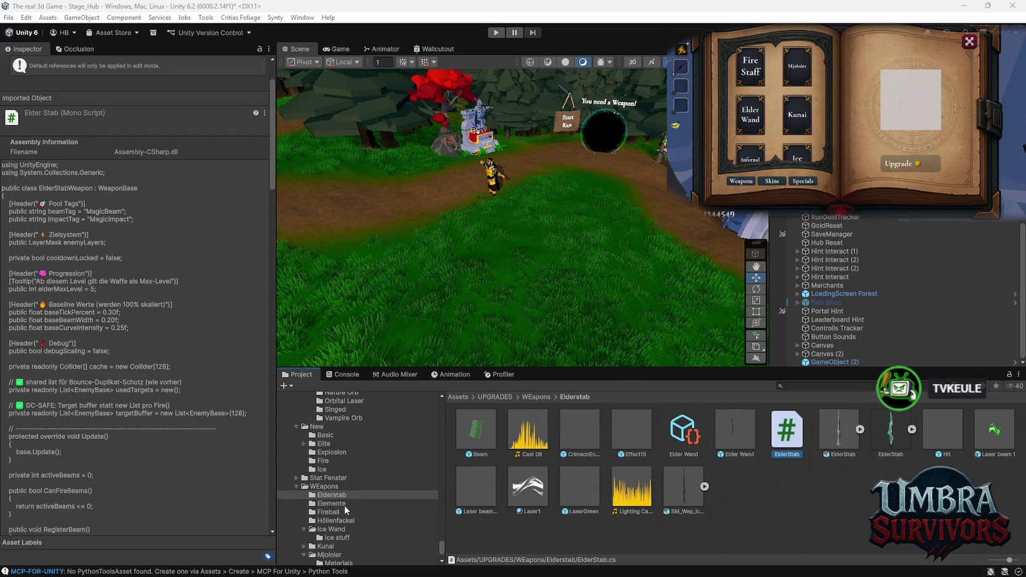
key("s")
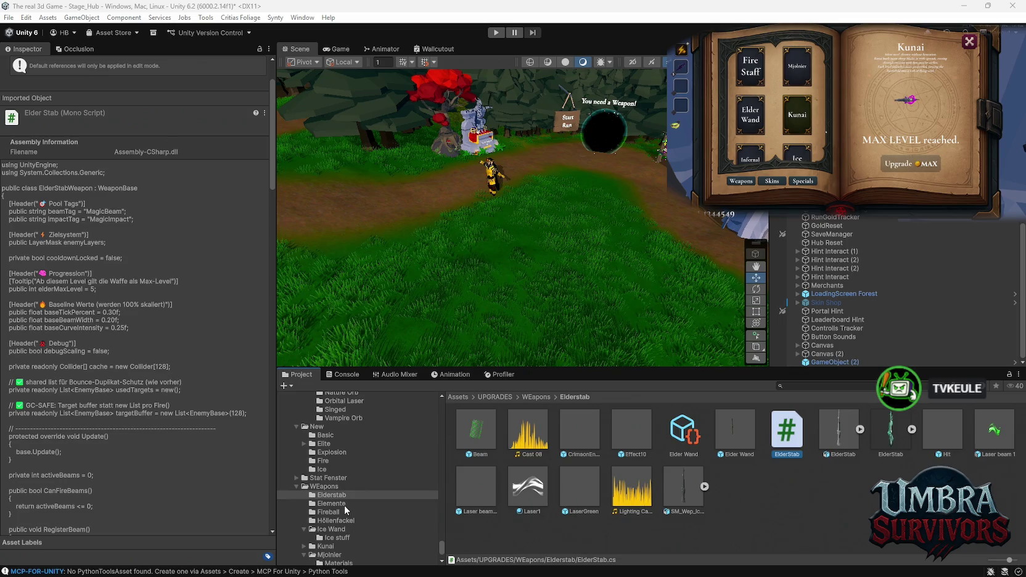
key("e")
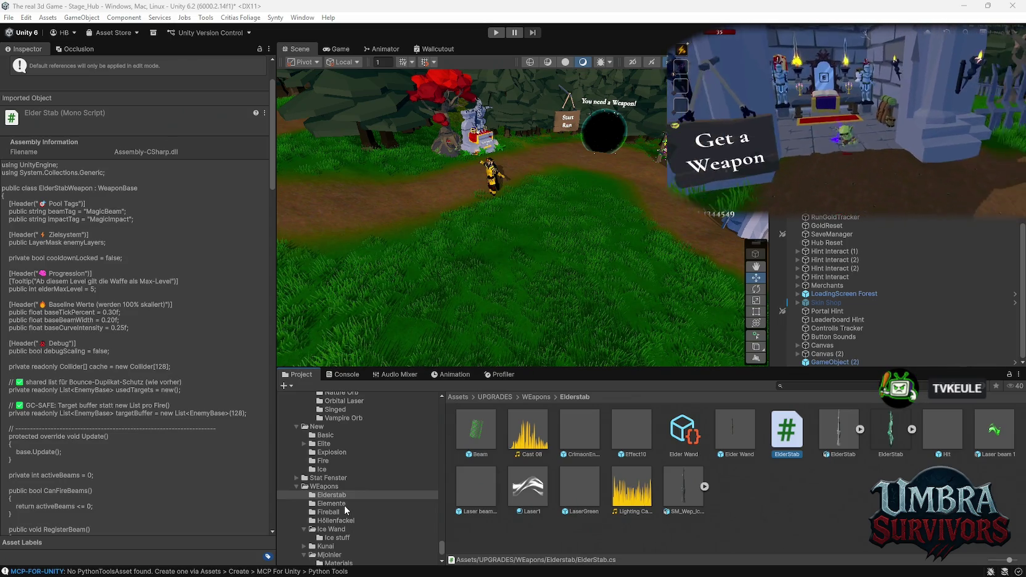
key("s")
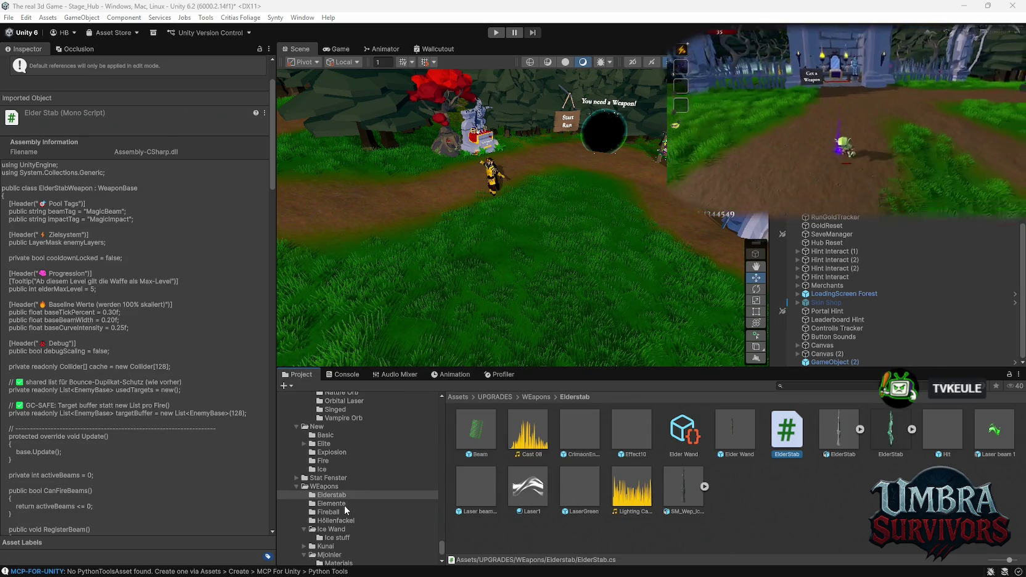
key("s")
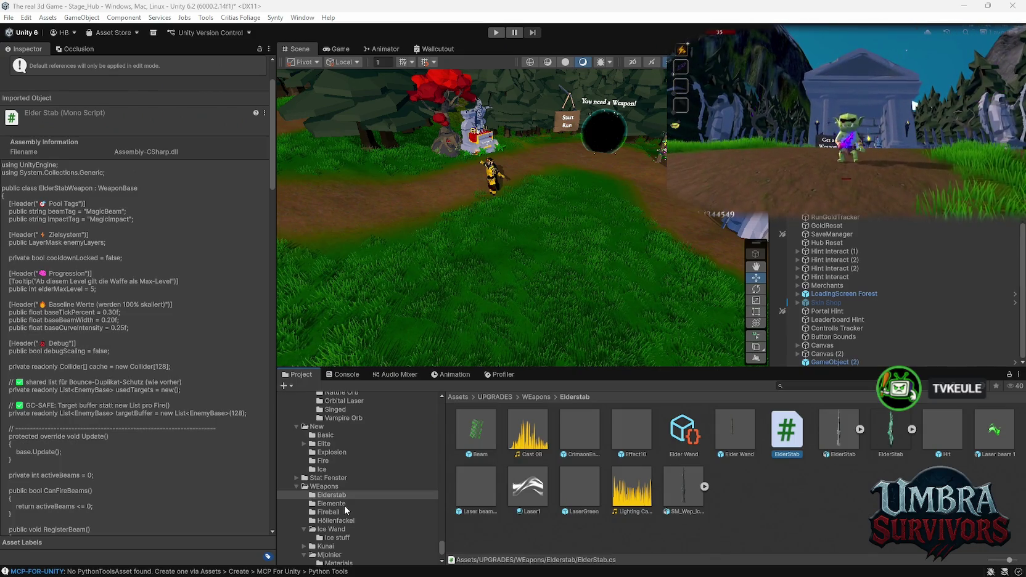
key("a")
key("w")
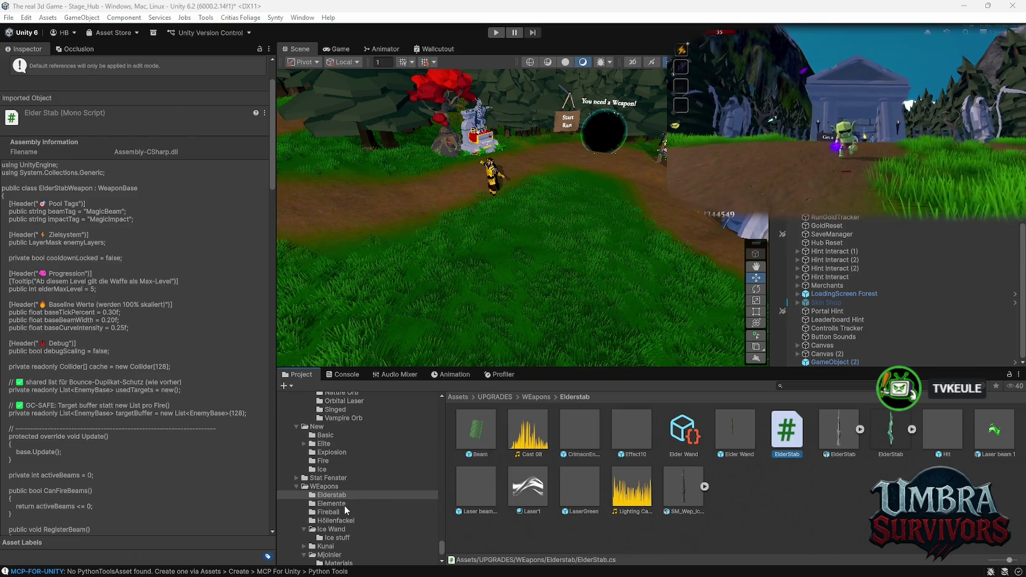
key("s")
key("s")
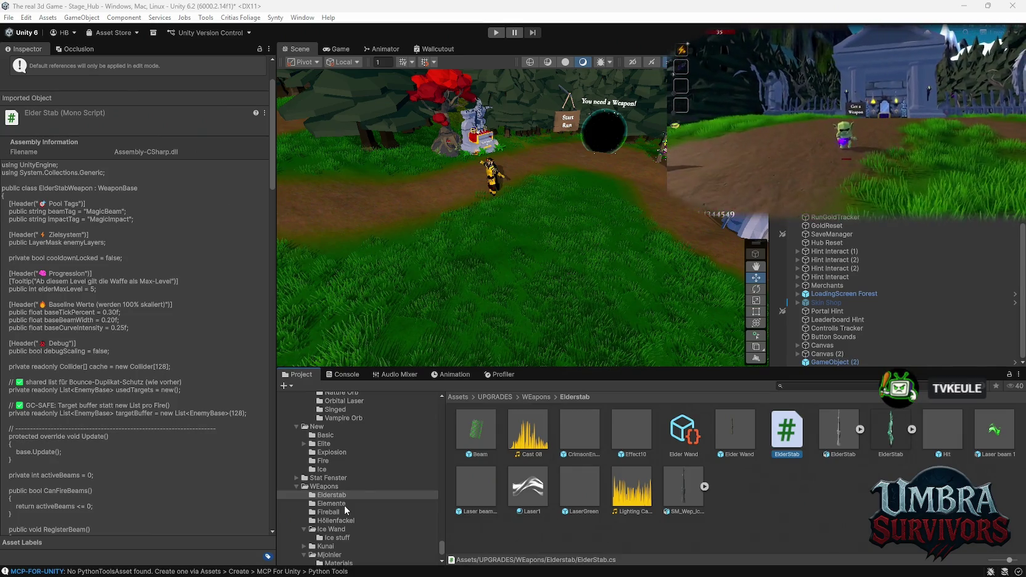
key("super")
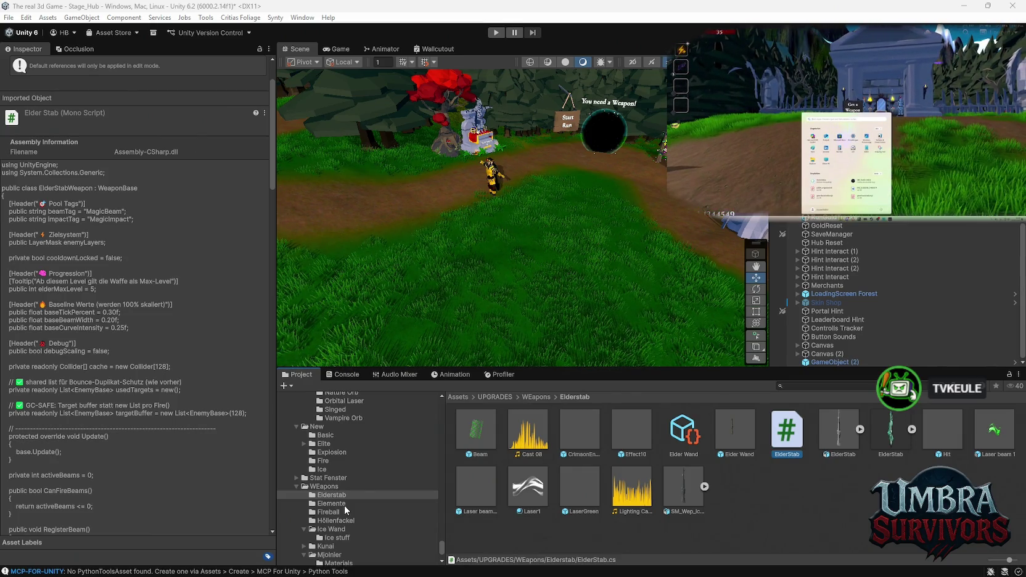
key("super")
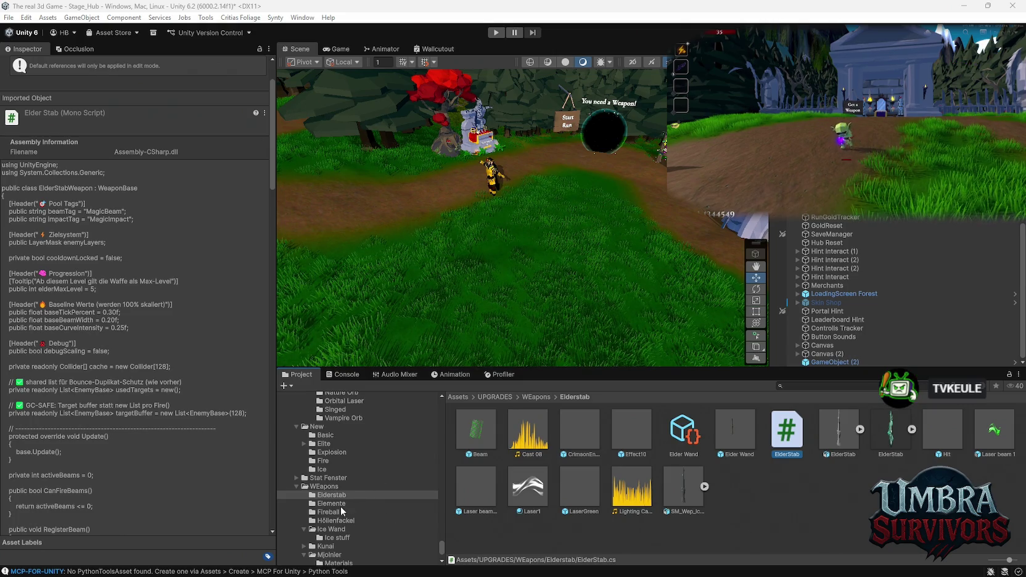
Read the Elemente folder's Poisen and Poisen1 scripts, ending on Poisen's PoisonVenomEffect code
left_click(337, 504)
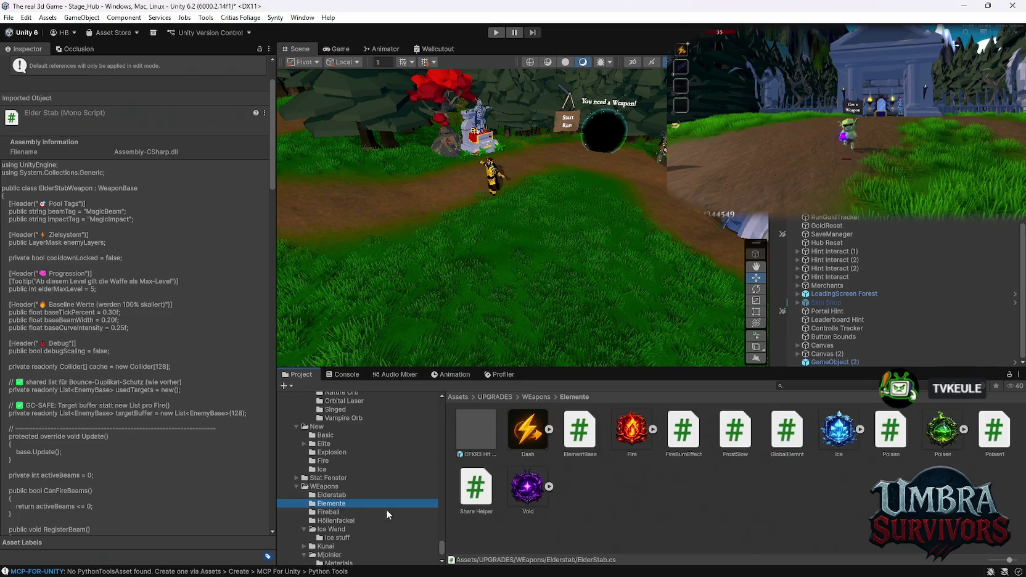
left_click(890, 432)
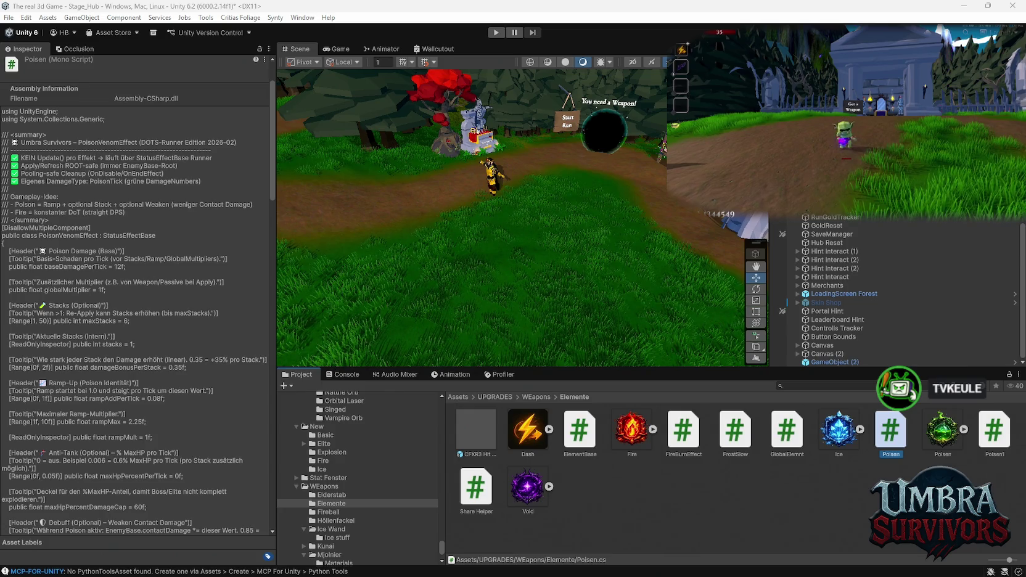
left_click(998, 451)
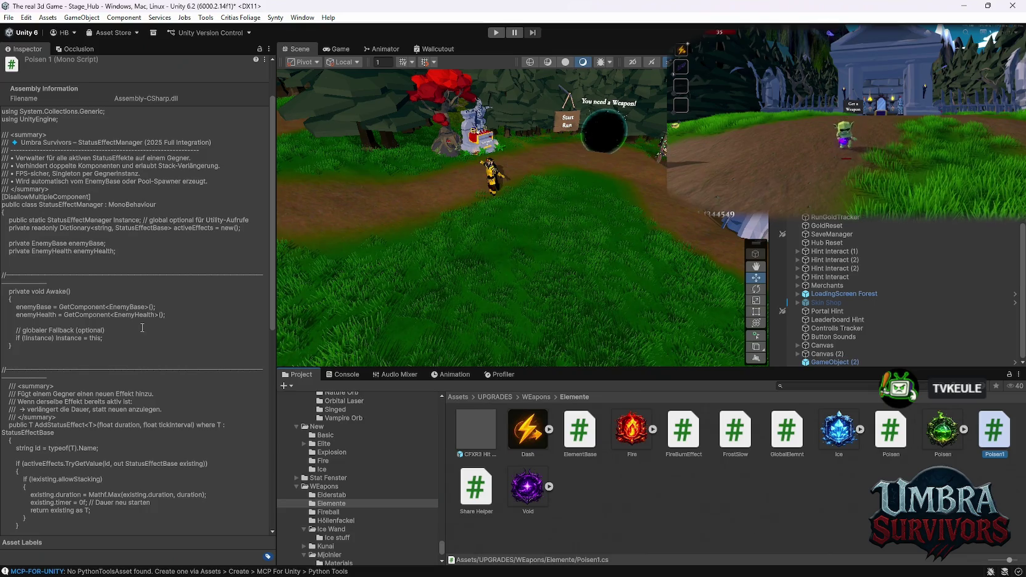
scroll(142, 327, "down", 15)
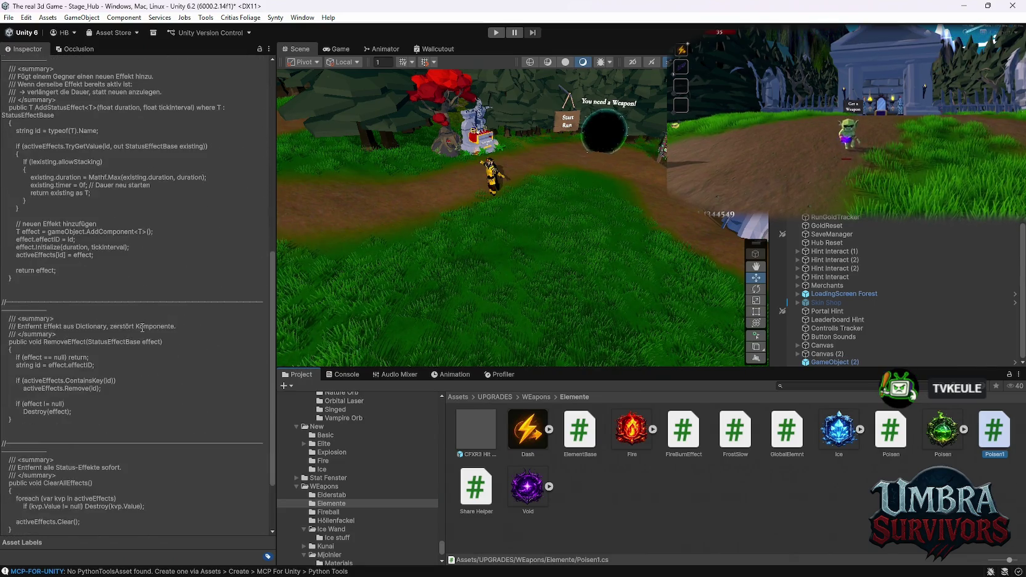
scroll(142, 328, "up", 8)
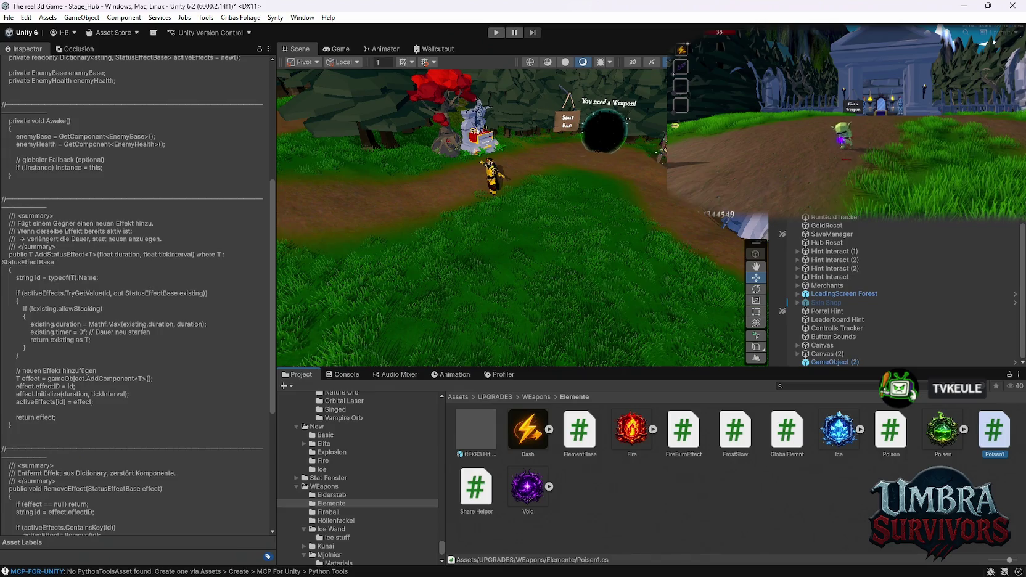
scroll(141, 327, "up", 4)
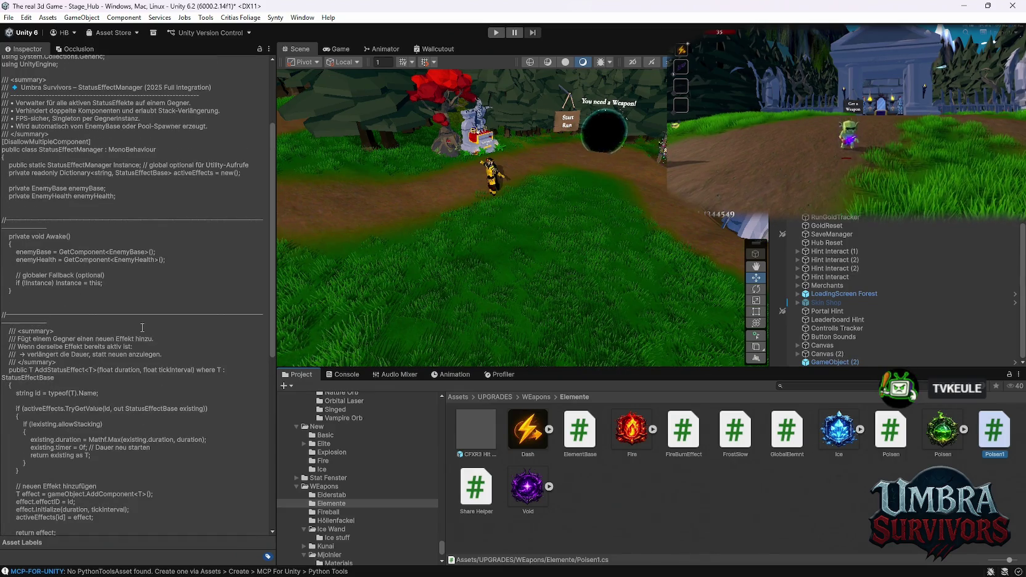
left_click(890, 435)
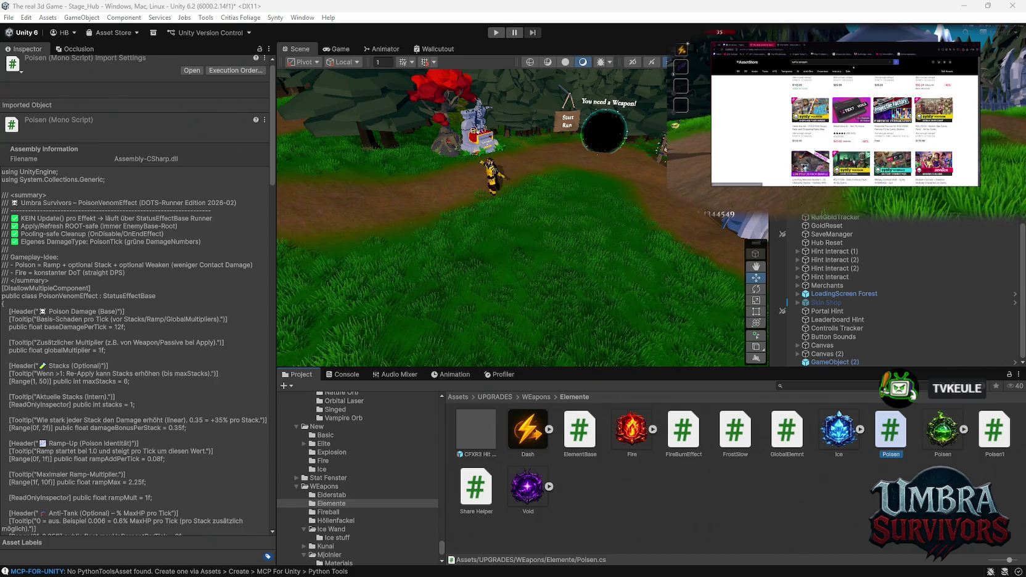
Open the POLYGON Goblin War Camp Pack page and view its buildings, rocks and skulls previews
left_click(934, 111)
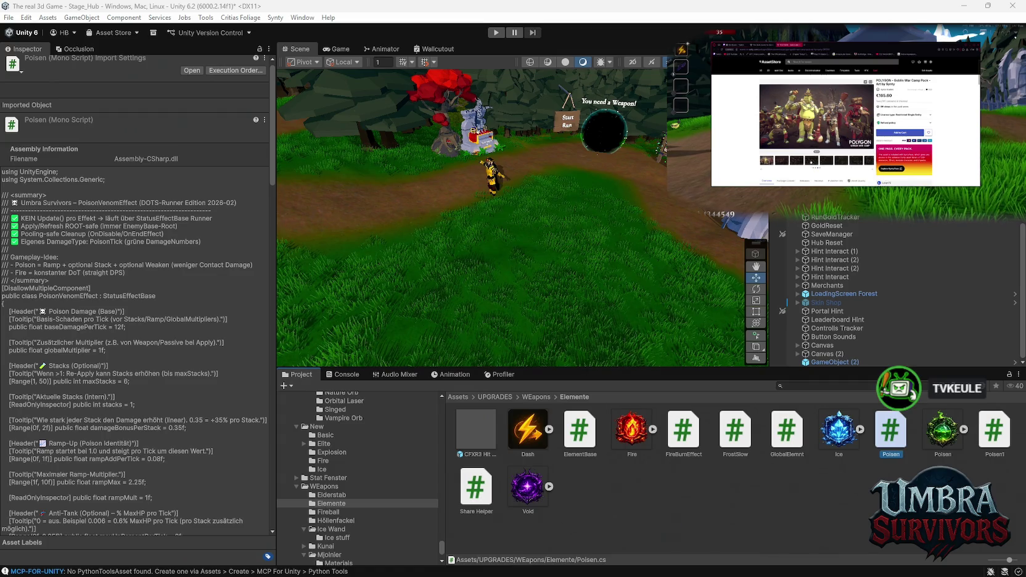
left_click(824, 161)
left_click(825, 161)
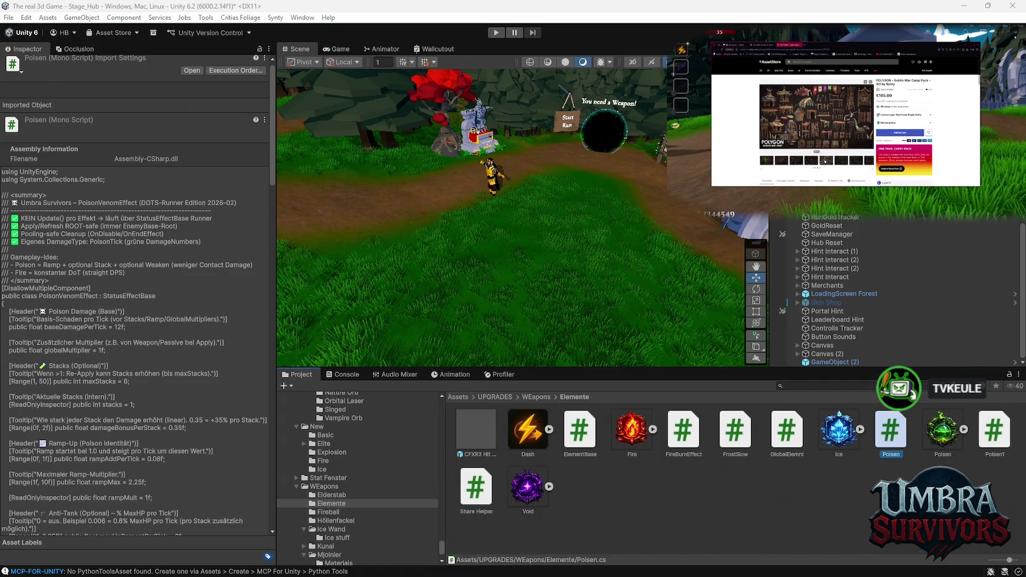
left_click(839, 161)
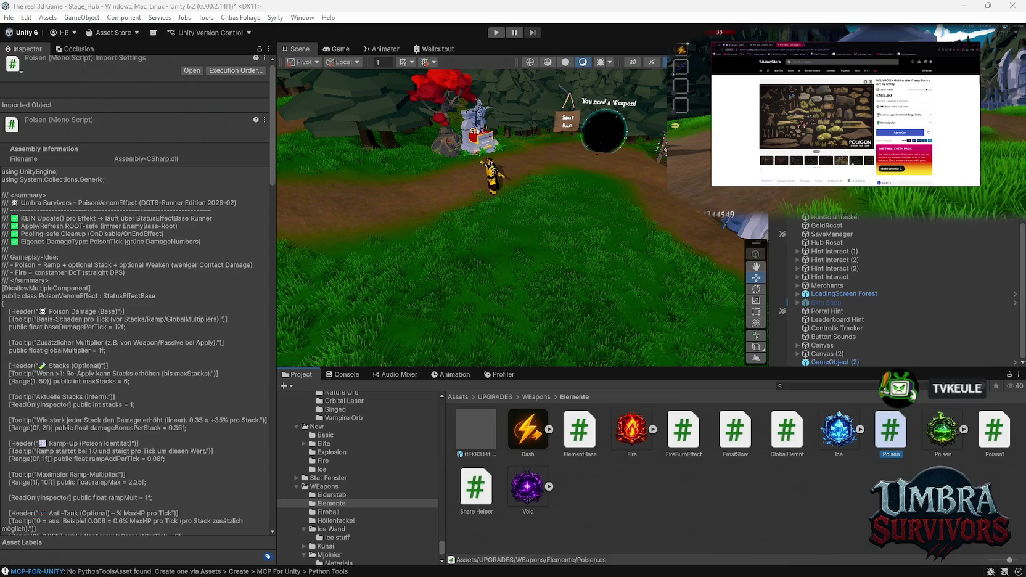
left_click(839, 161)
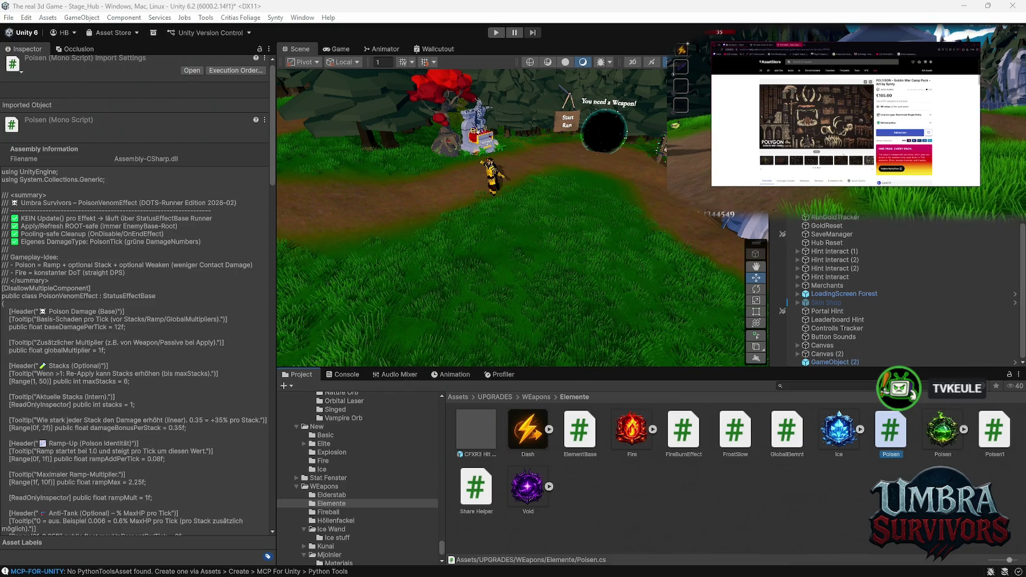
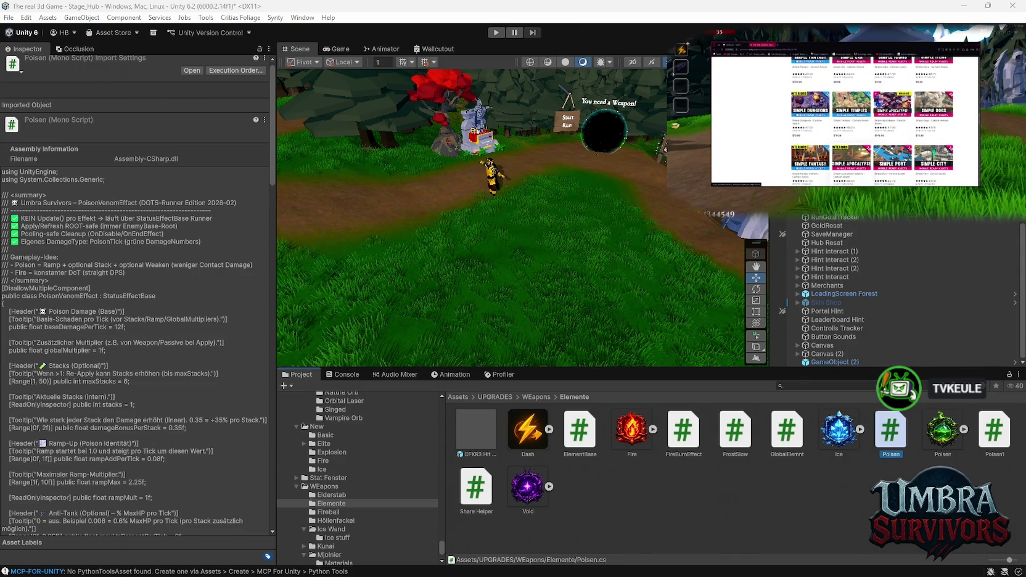
Select SpawnPoint 2 in the Hierarchy so the Inspector shows its Transform instead of the Poisen script
scroll(863, 289, "up", 3)
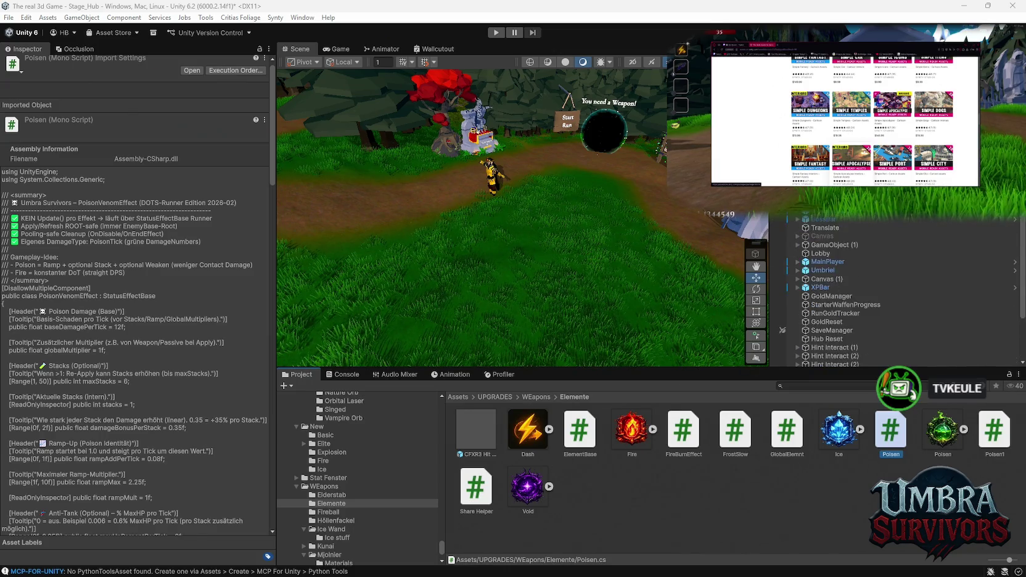
scroll(863, 289, "up", 5)
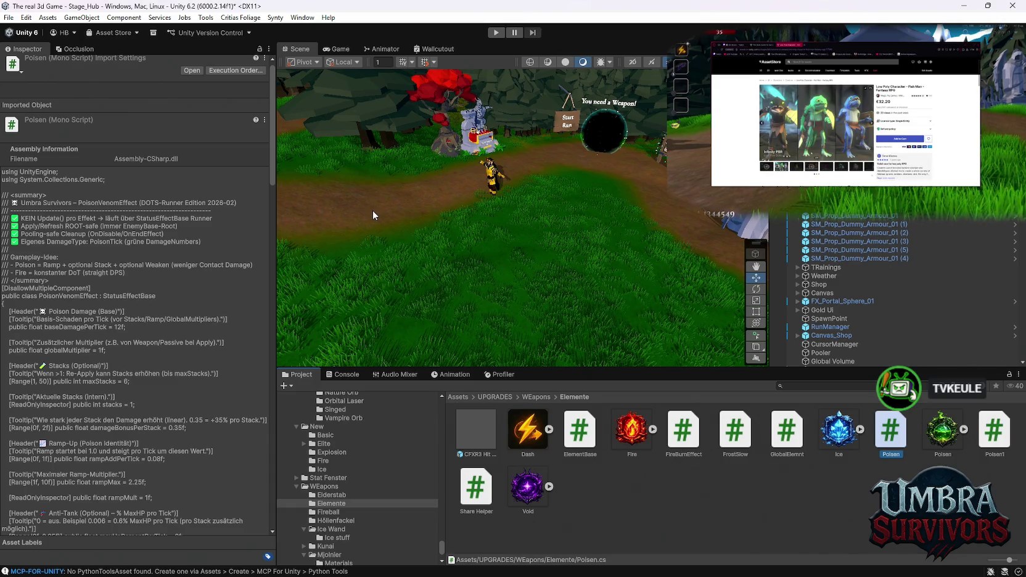
left_click(373, 210)
left_click(468, 202)
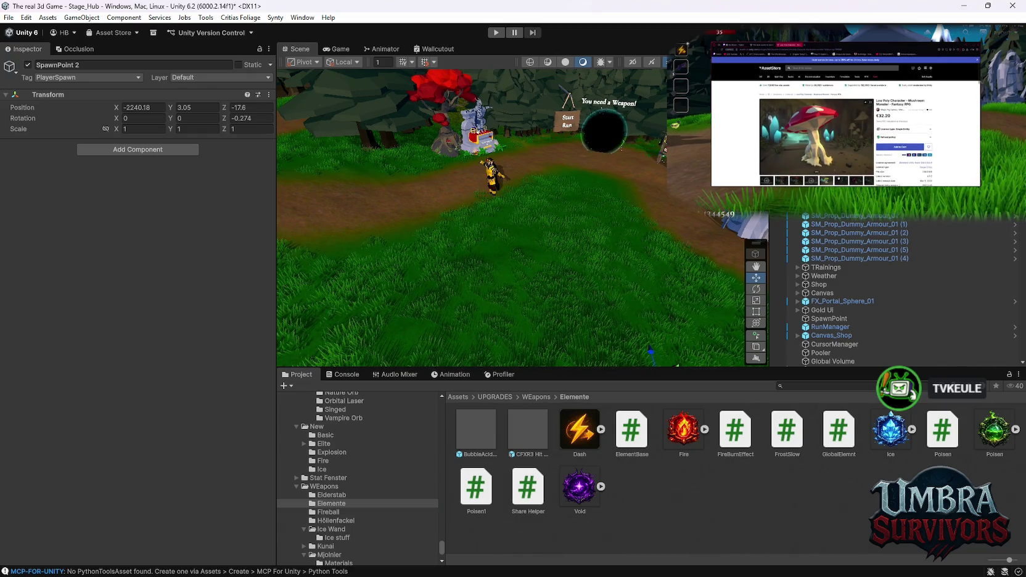
Assign BubbleAcidExplosion as the ObjectPooler's PoisonFX pool prefab and enter Play mode
left_click(302, 75)
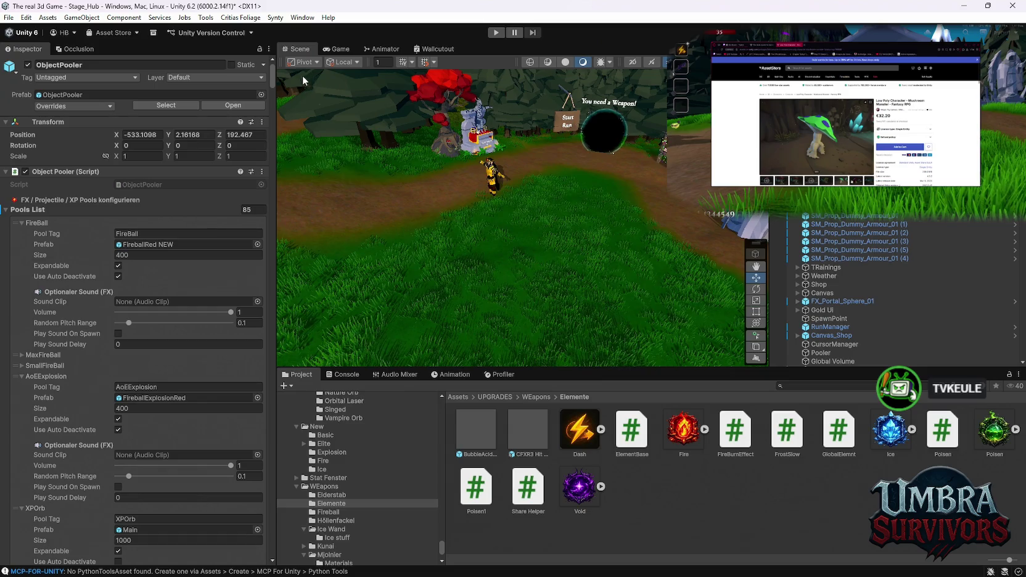
scroll(269, 157, "down", 15)
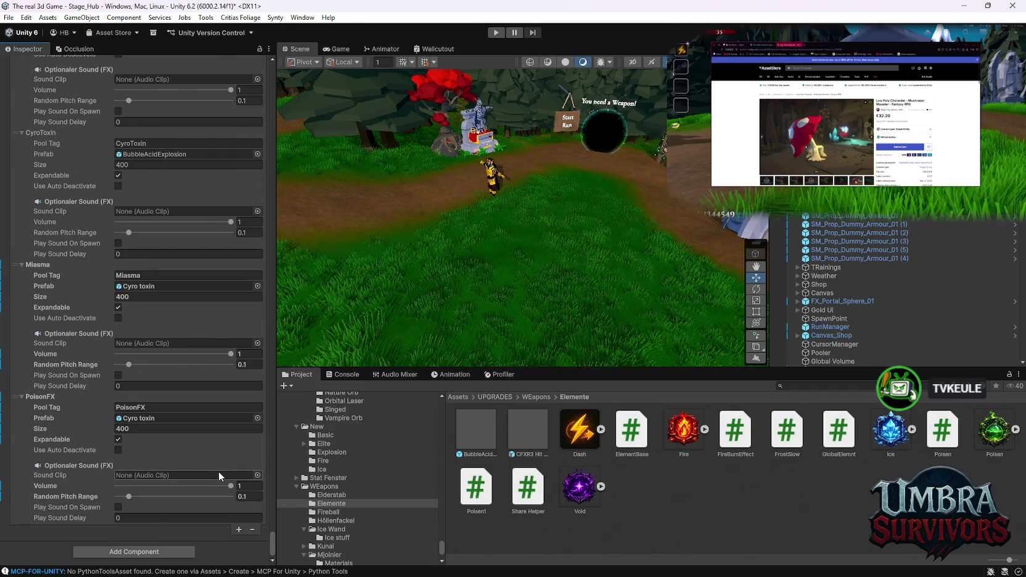
mouse_move(477, 432)
left_mouse_down()
mouse_move(282, 445)
mouse_move(185, 418)
left_mouse_up()
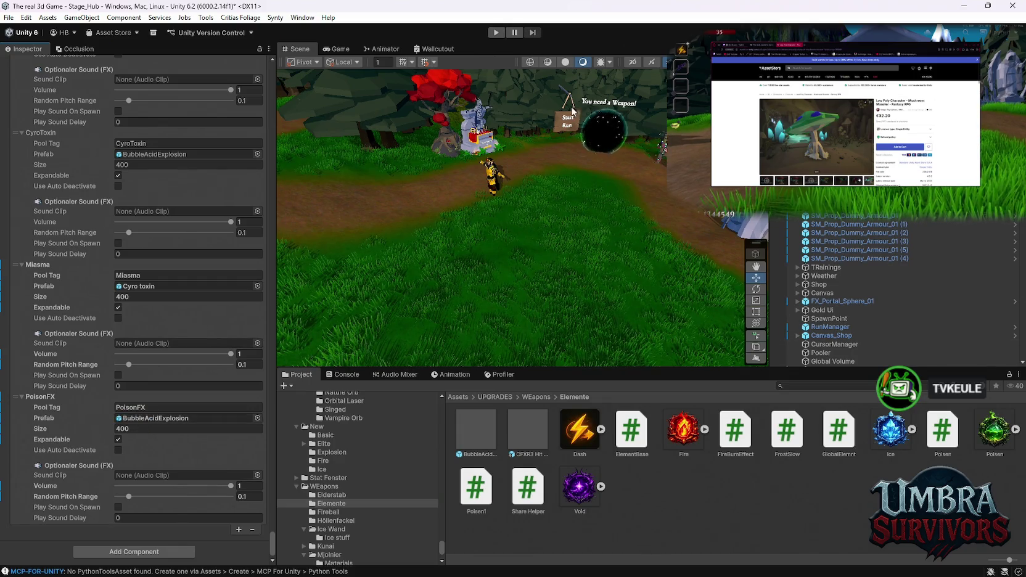
left_click(496, 32)
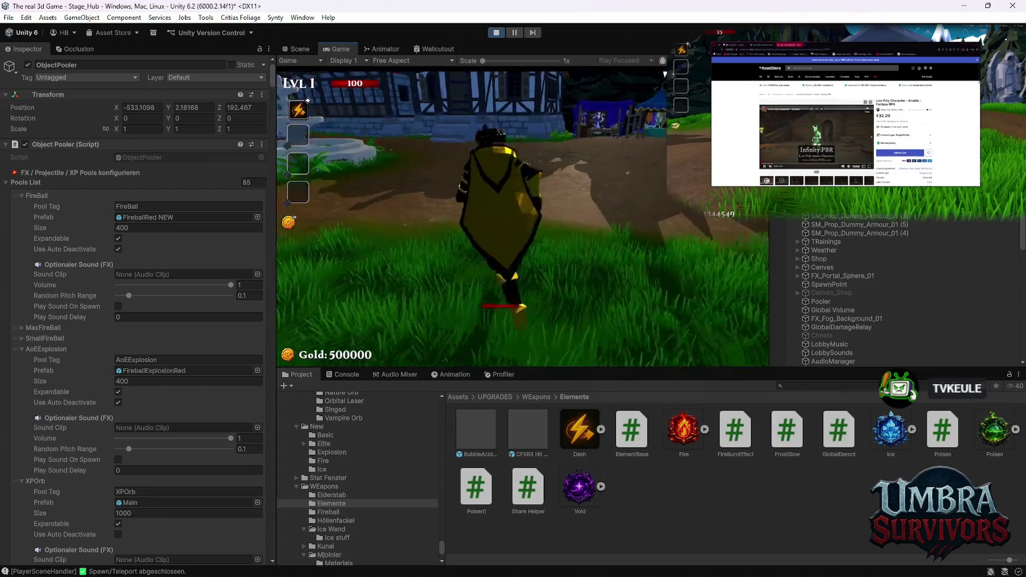
Run to the Get a Weapon shrine and buy the Elder Wand upgrade for 400 gold
key("w")
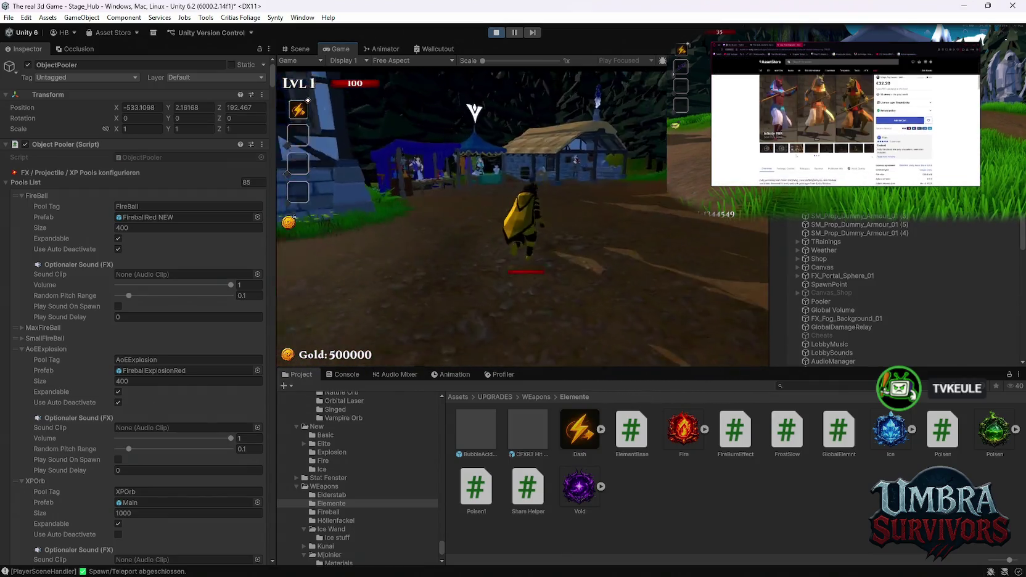
key("w")
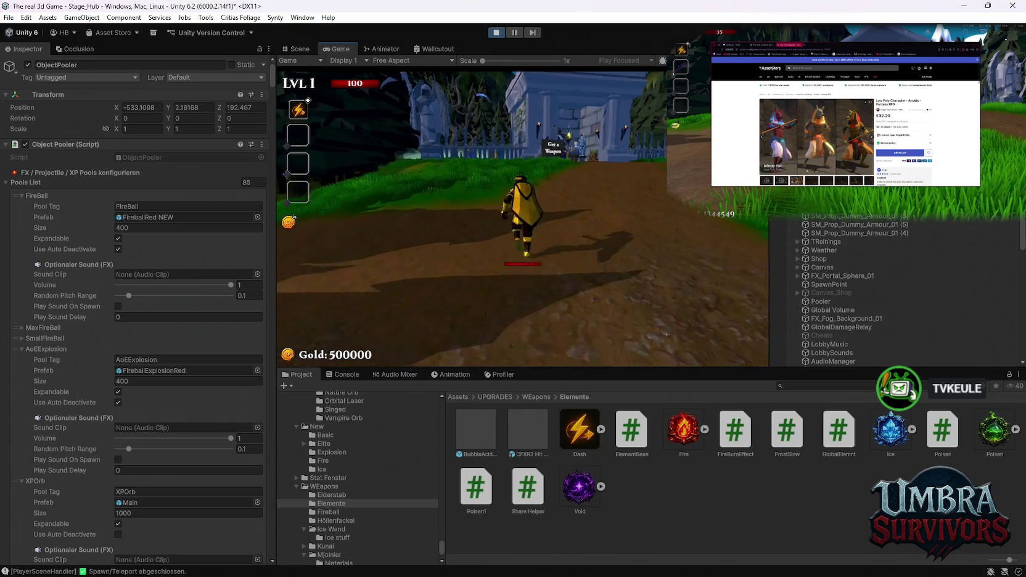
key("w")
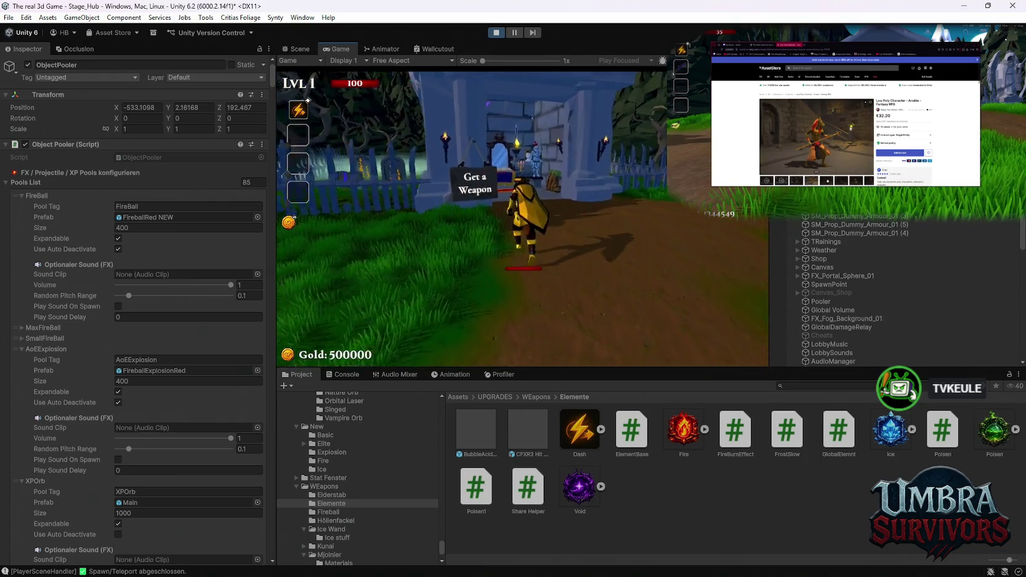
key("w")
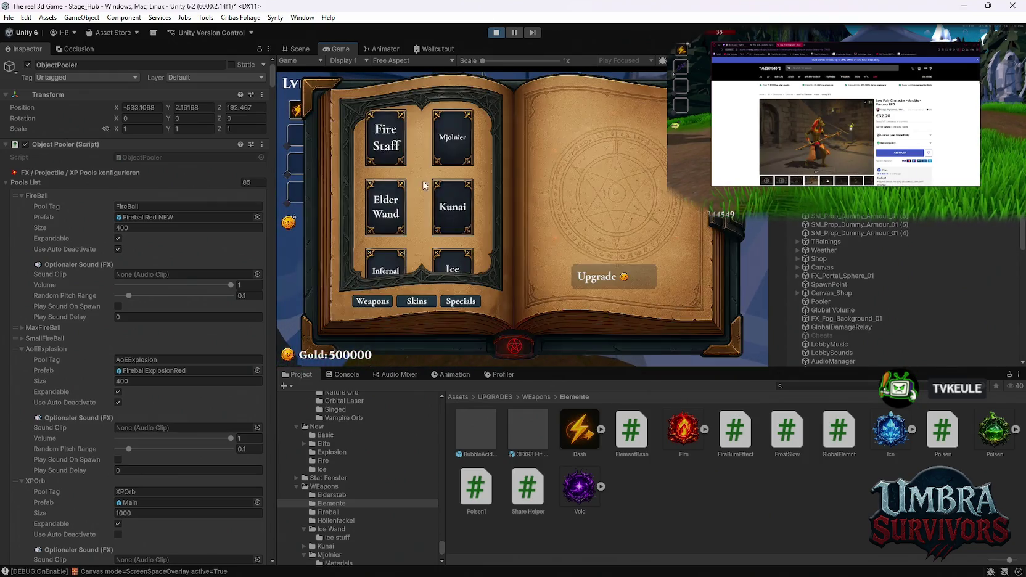
scroll(423, 200, "up", 2)
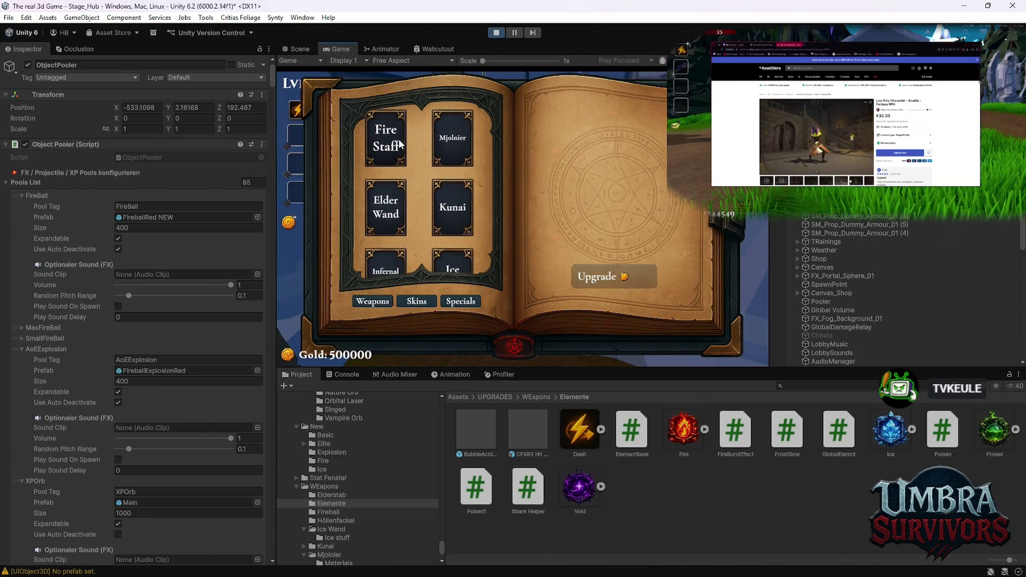
left_click(405, 165)
scroll(397, 265, "down", 1)
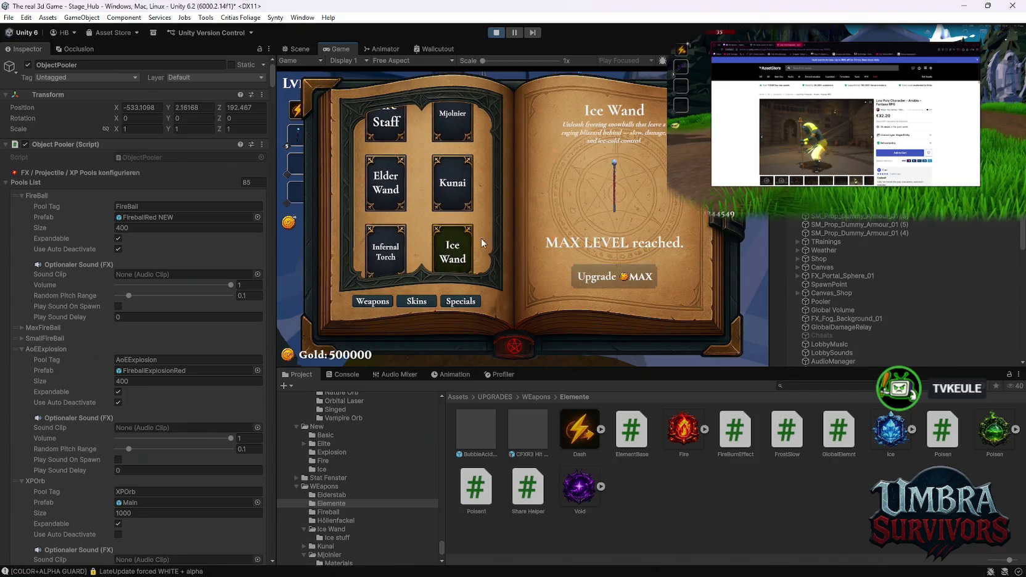
scroll(453, 179, "up", 1)
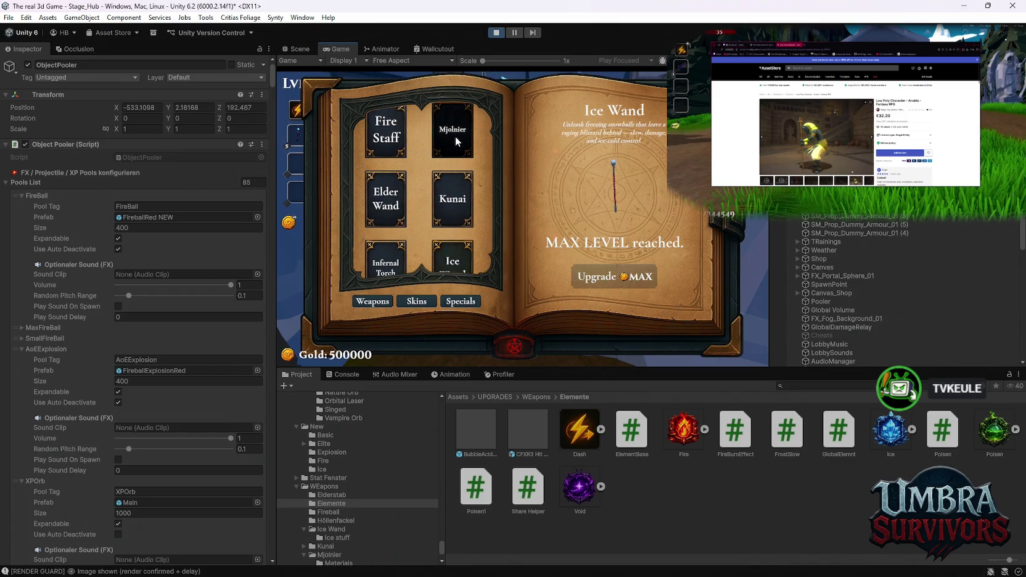
left_click(455, 136)
scroll(420, 185, "down", 1)
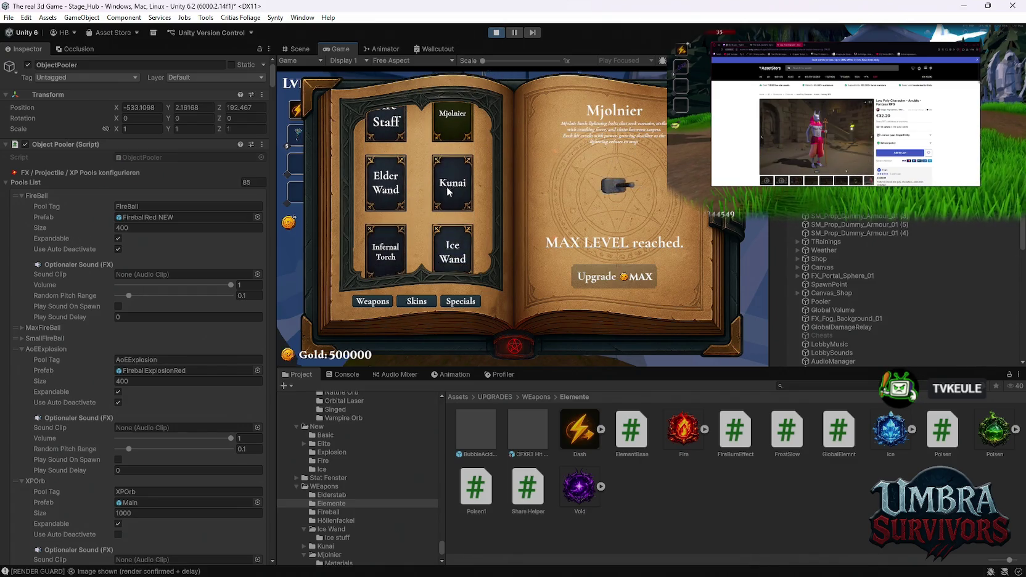
left_click(386, 182)
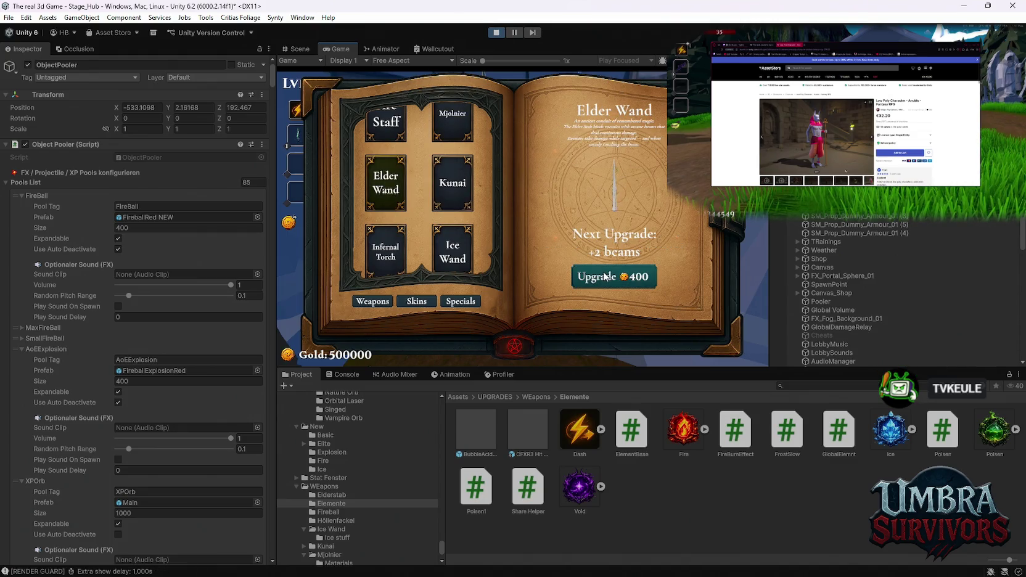
key("Escape")
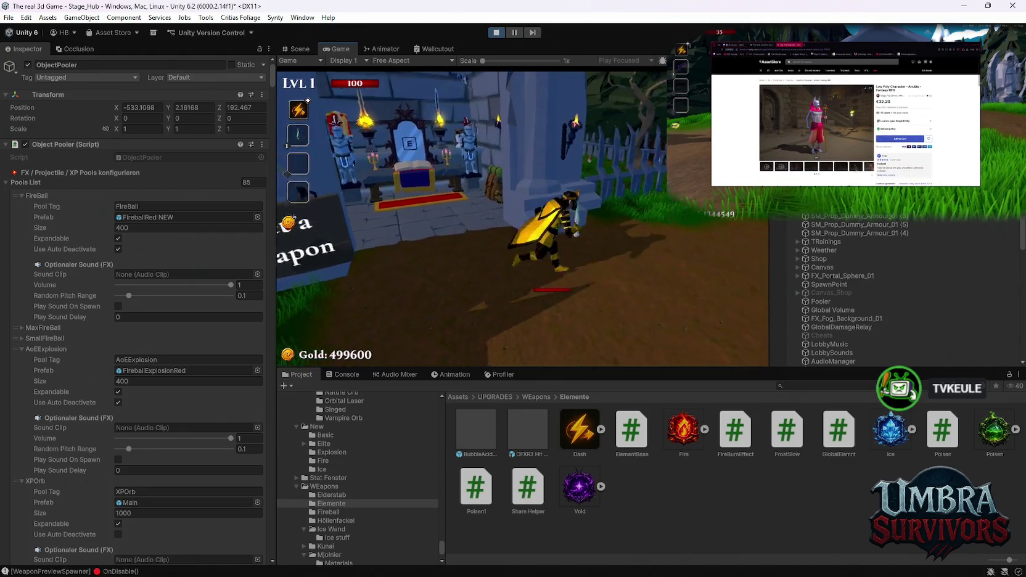
Run up the forest path back to the Start Run portal
key("w")
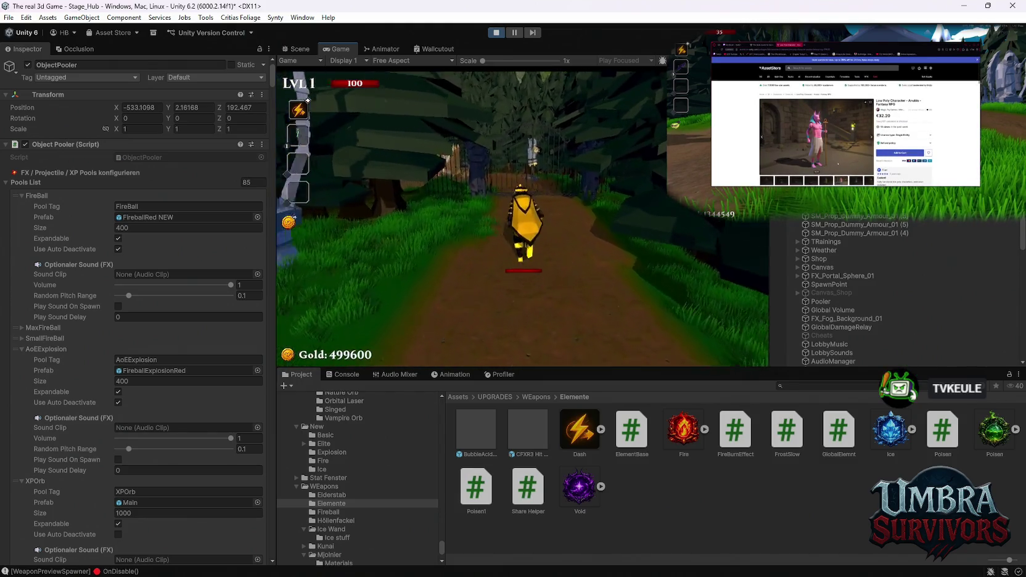
key("w")
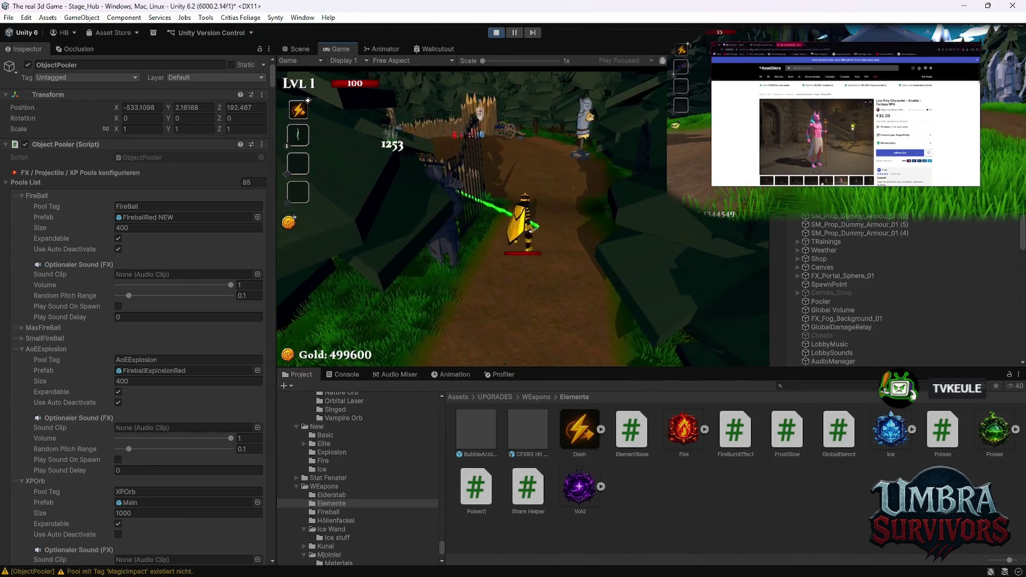
key("w")
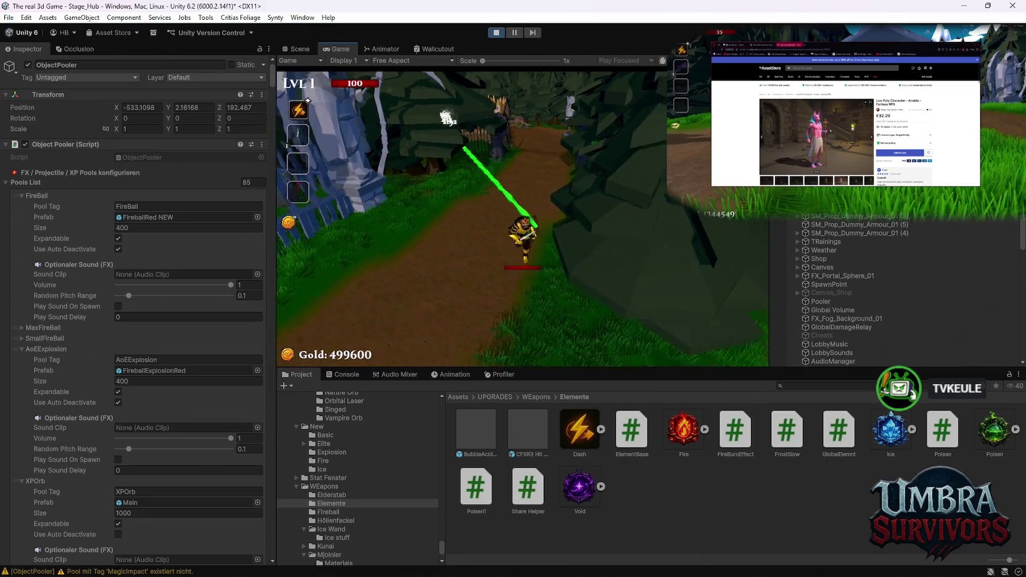
key("w")
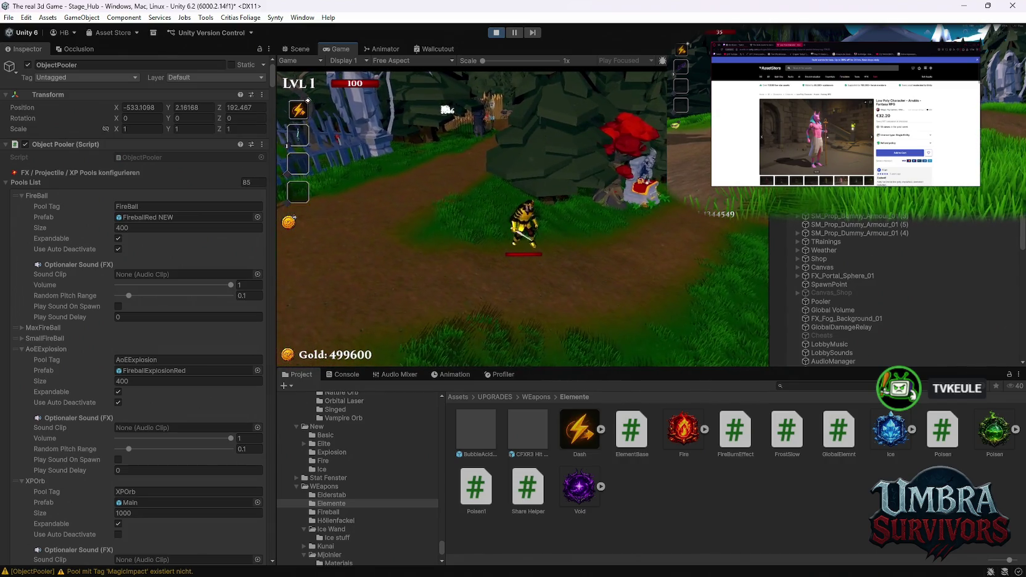
key("w")
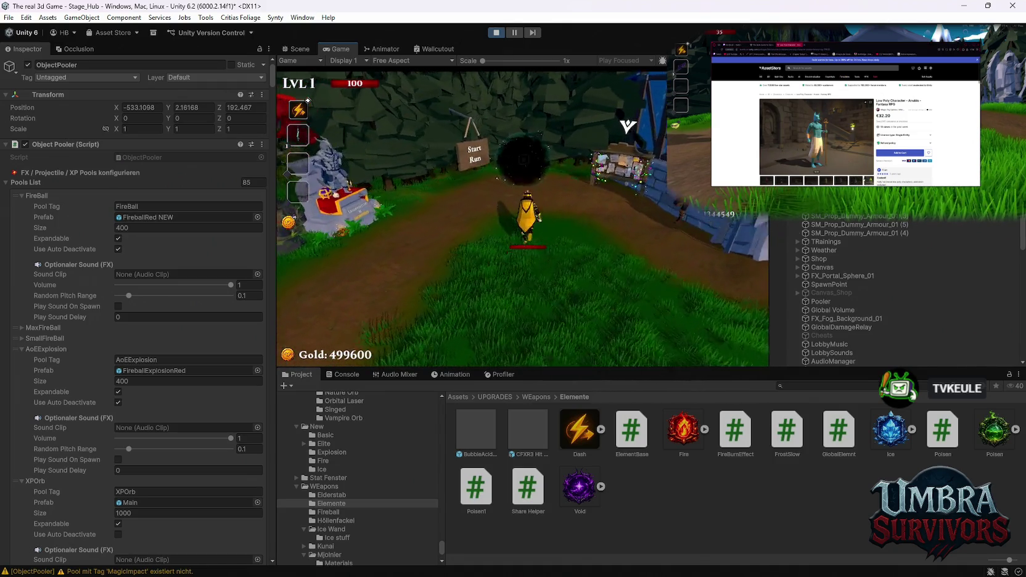
Start the Stage_Forest run at the portal, maximize the Game view, and play until level 2
key("e")
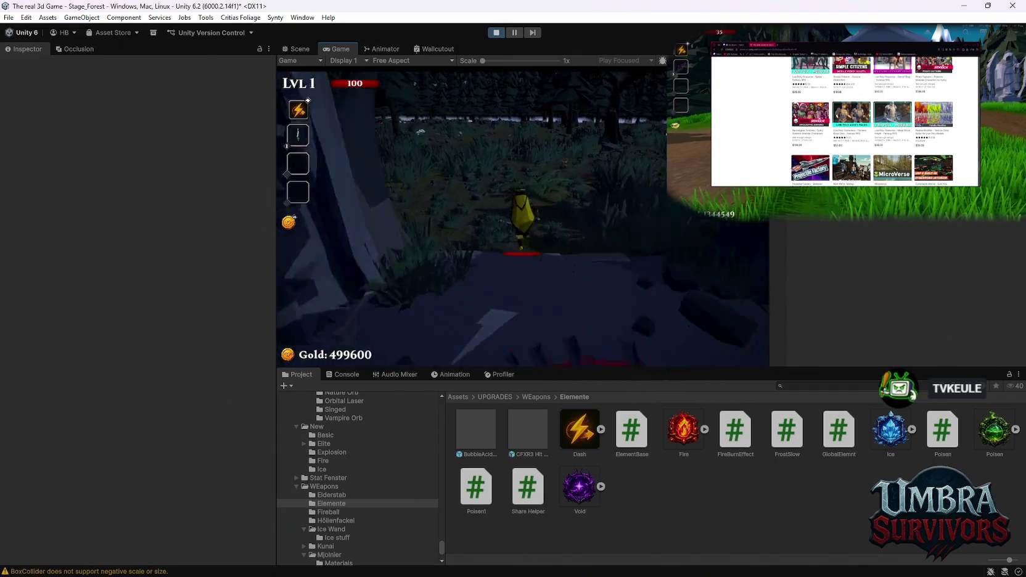
key("Escape")
double_click(334, 46)
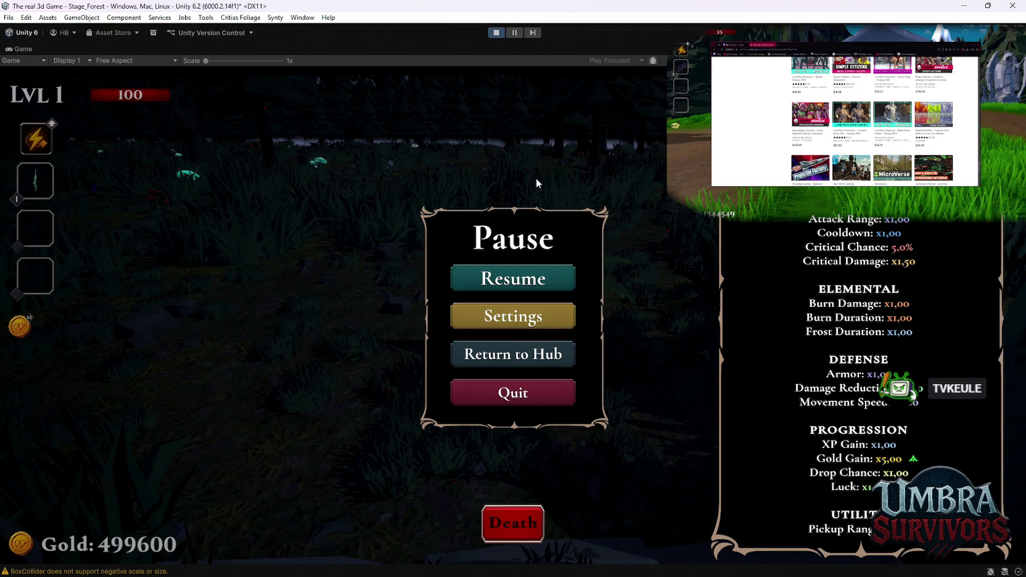
key("Escape")
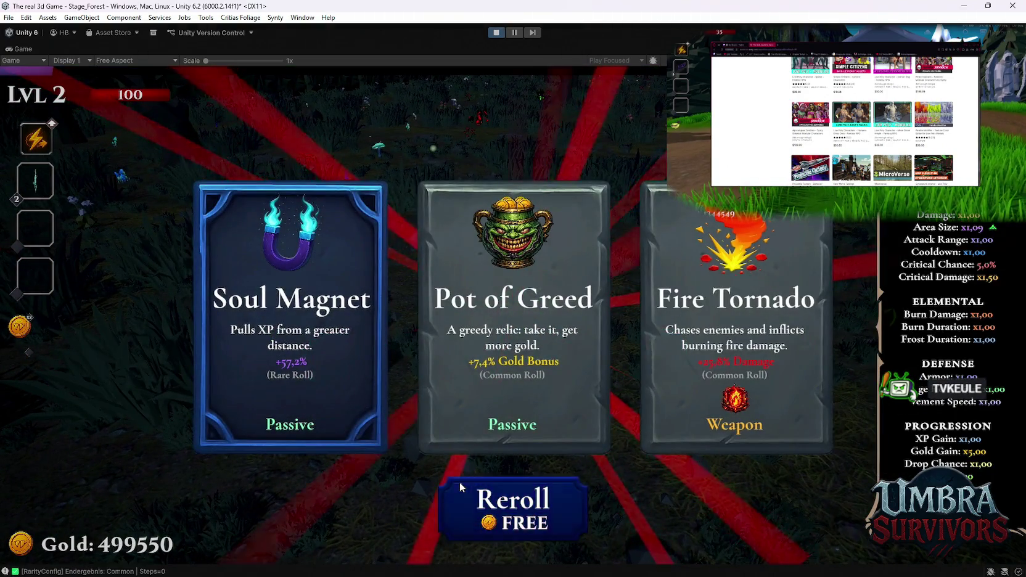
Reroll the level 2 cards three times and take the Fire Staff
left_click(460, 487)
left_click(461, 487)
left_click(470, 490)
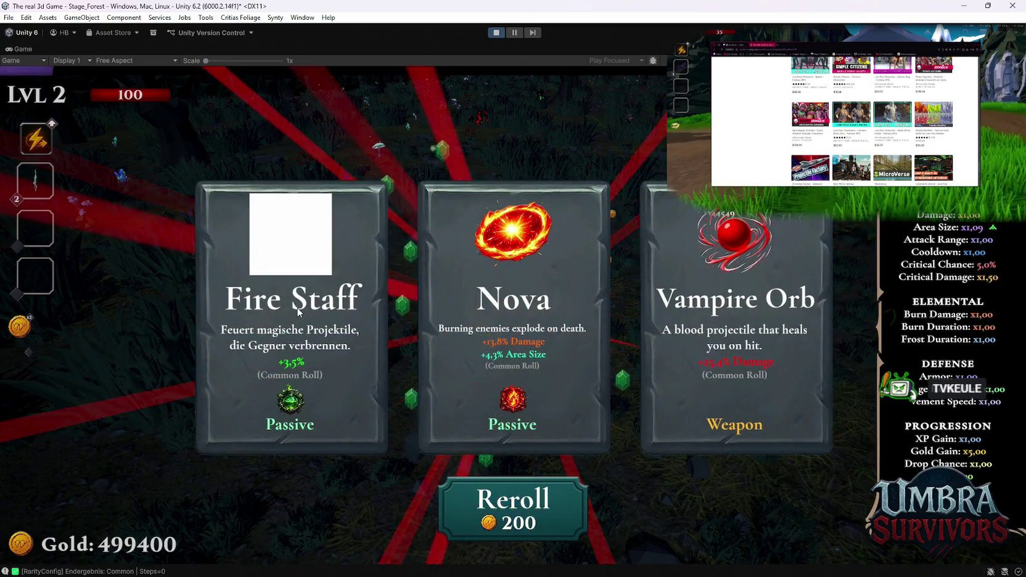
left_click(299, 318)
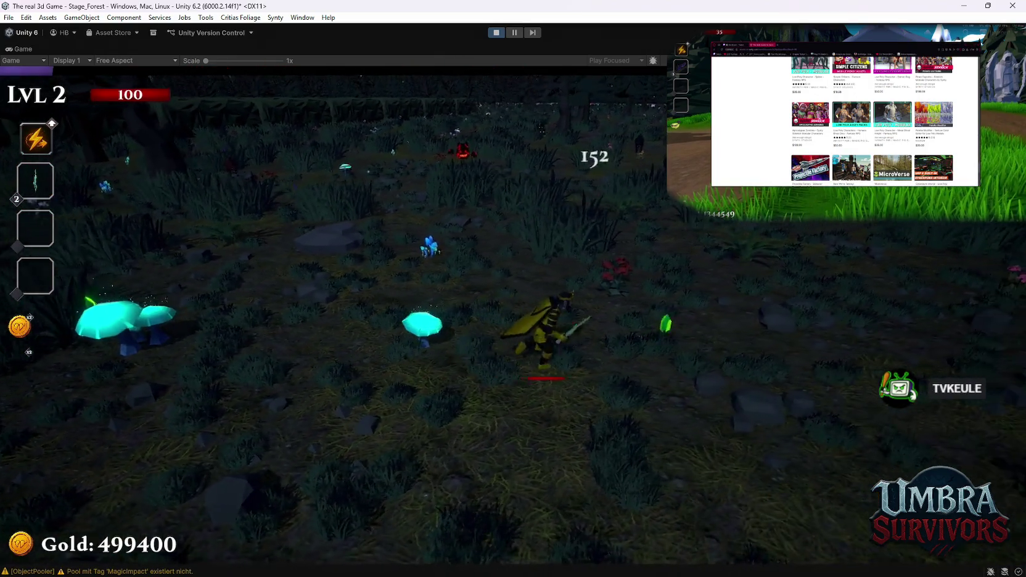
Fight through the forest, then take the Fire Staff and BlightFire upgrades
key("w")
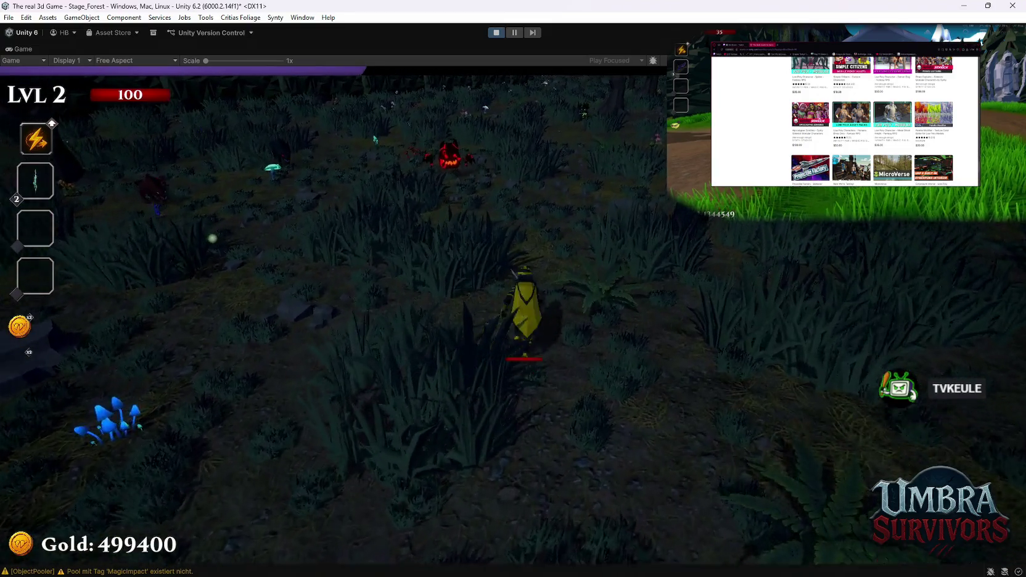
key("w")
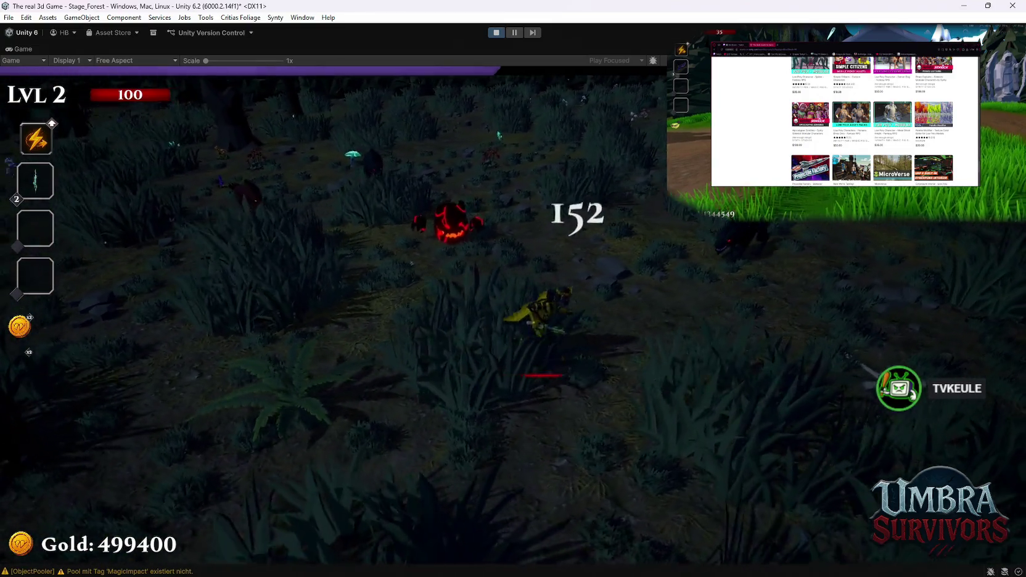
key("d")
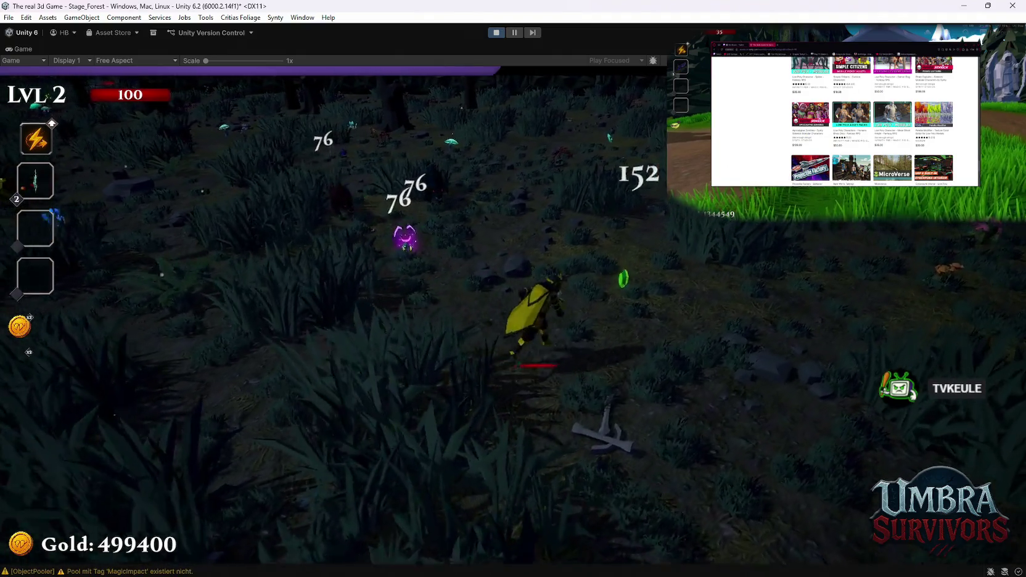
key("d")
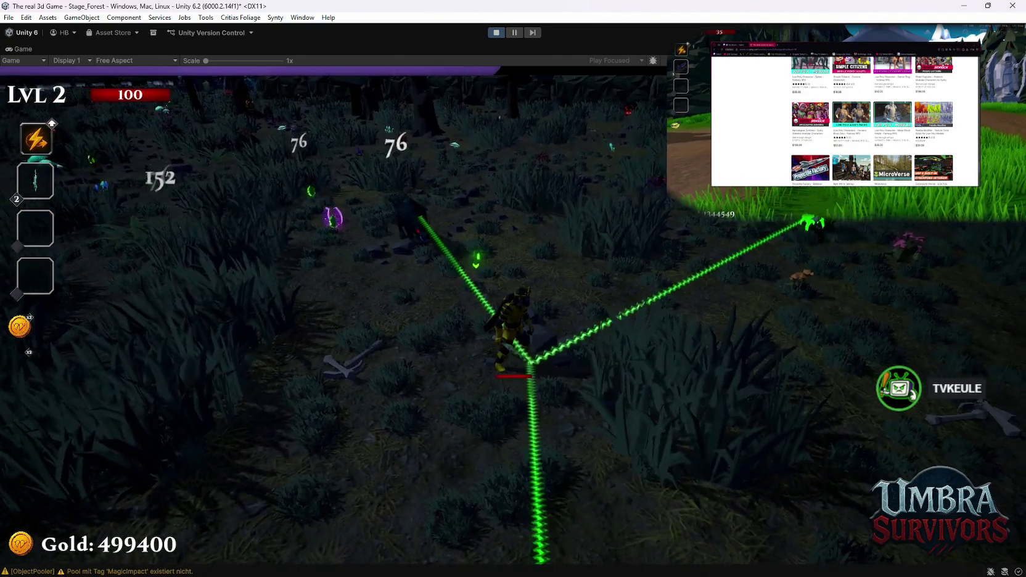
key("w")
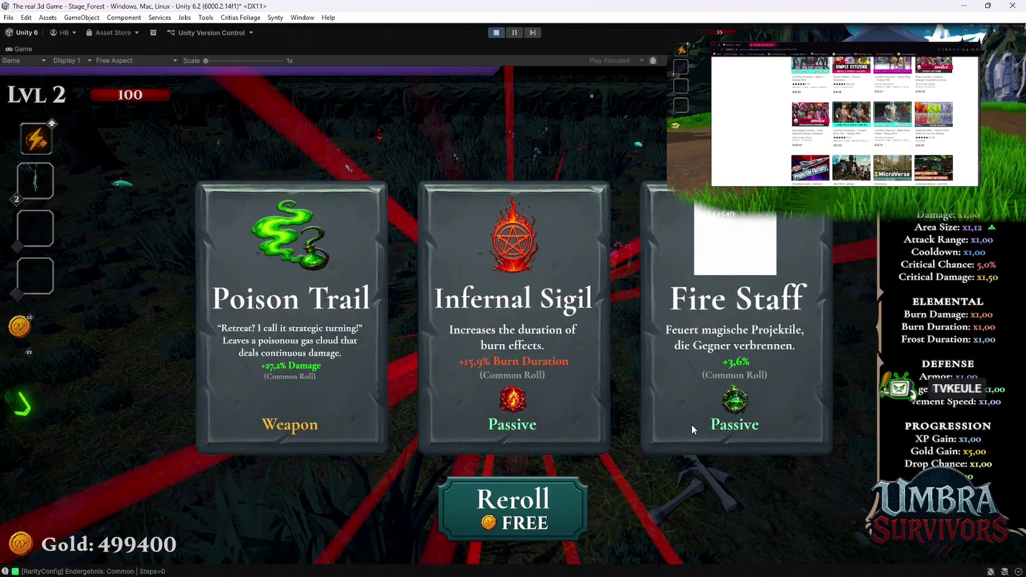
left_click(725, 334)
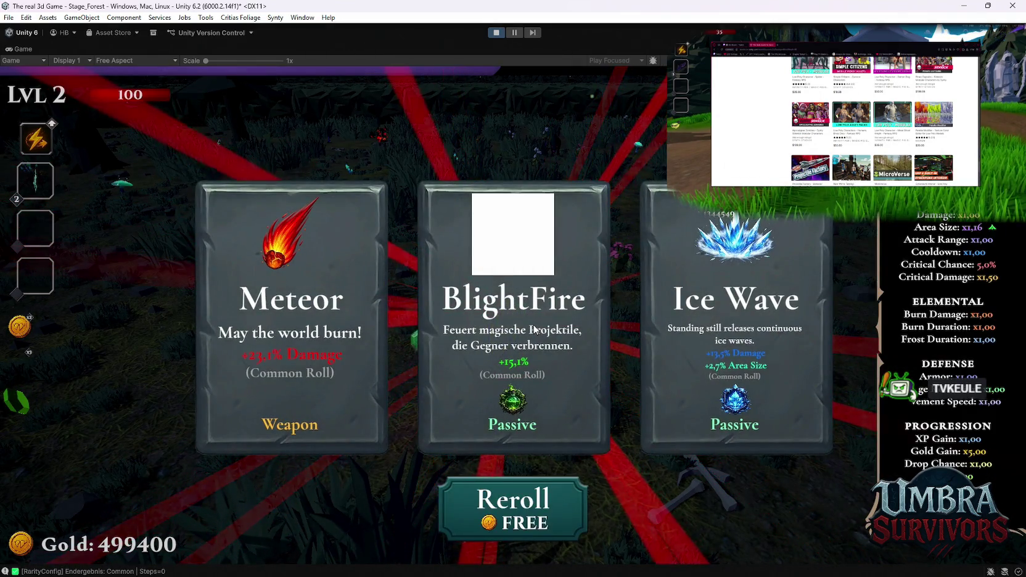
left_click(530, 326)
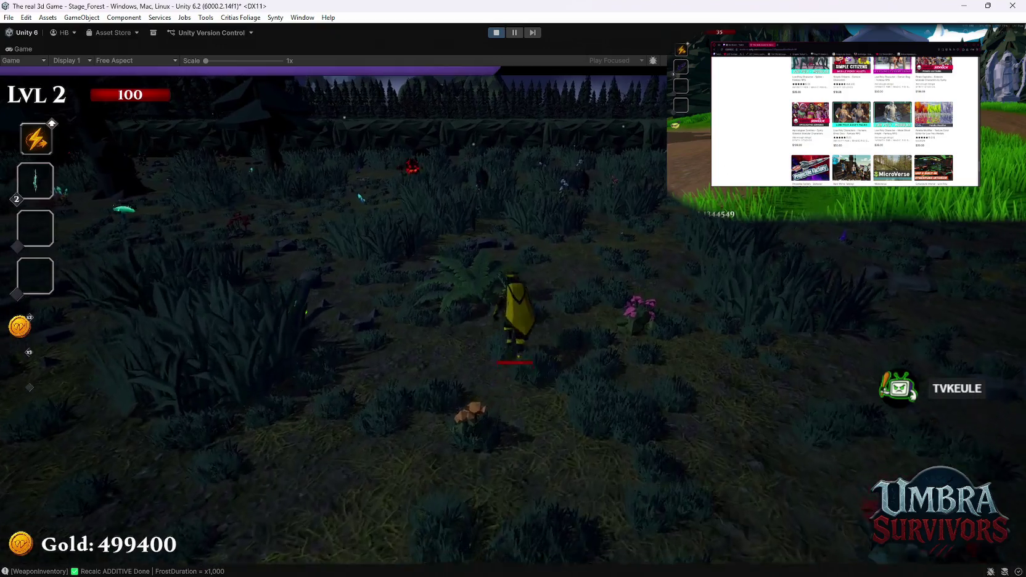
Keep moving, reroll the cards four times, and take Contagion twice
key("w")
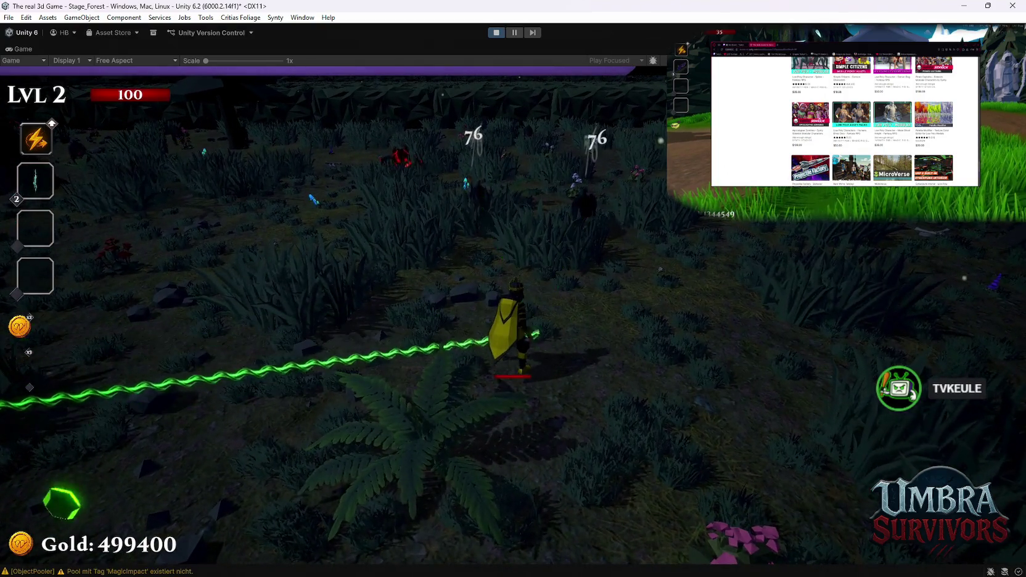
key("w")
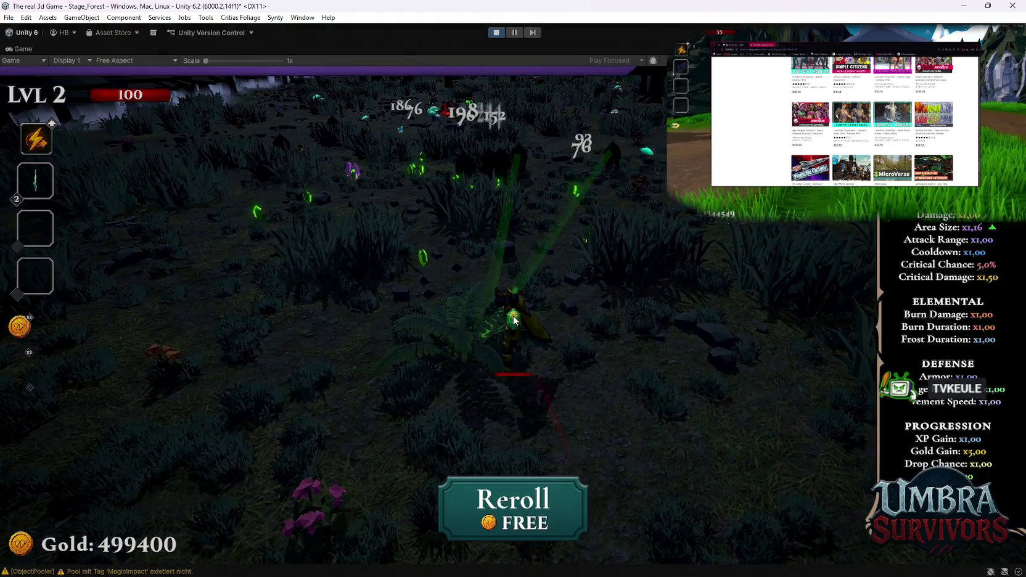
left_click(537, 500)
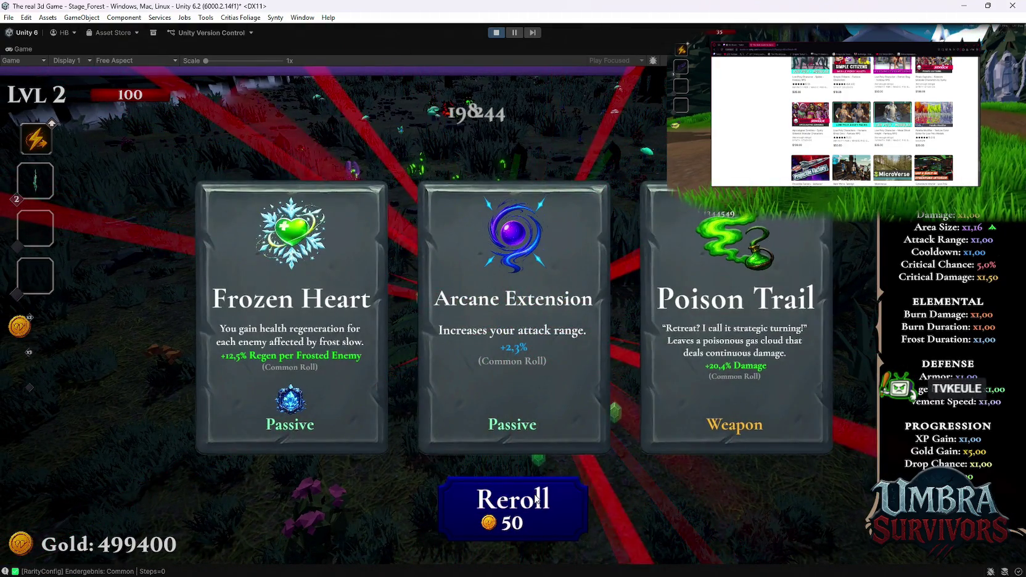
left_click(536, 499)
left_click(537, 500)
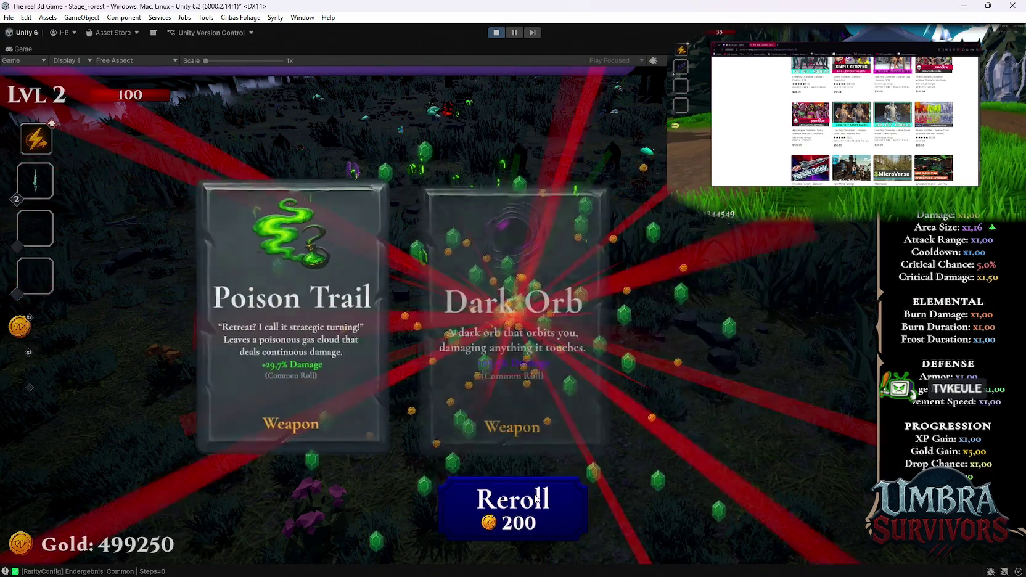
left_click(536, 499)
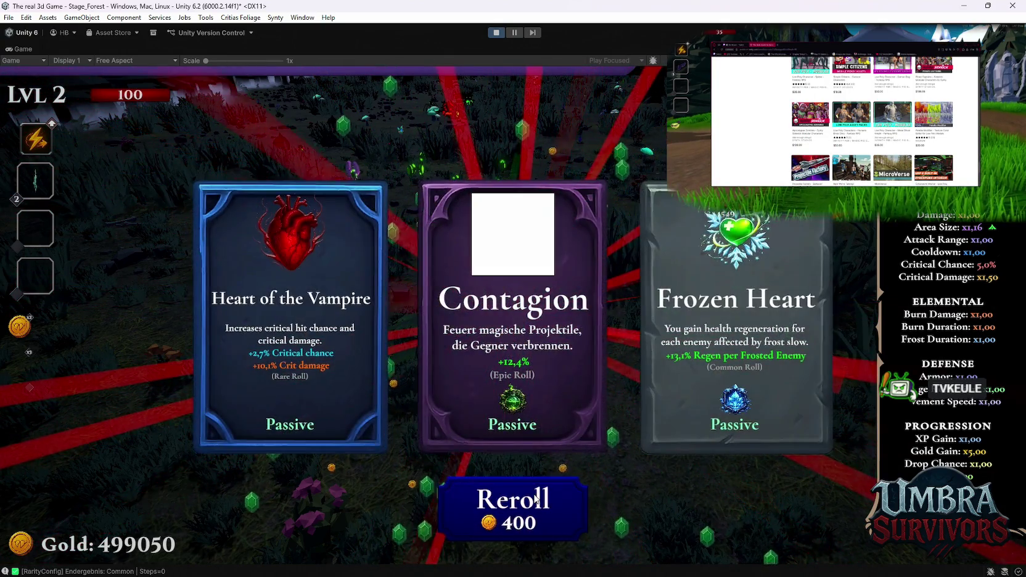
left_click(523, 328)
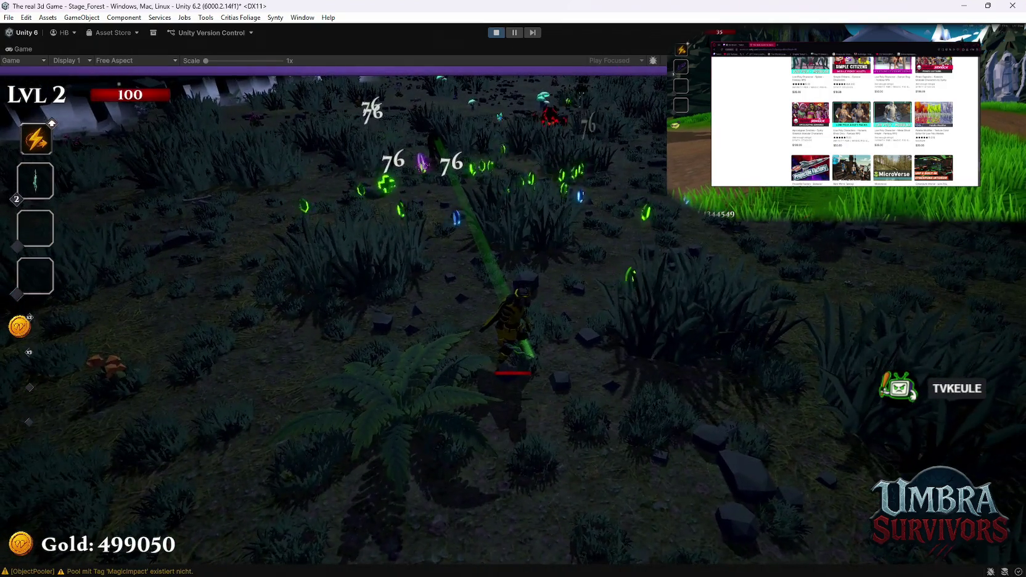
key("w")
key("d")
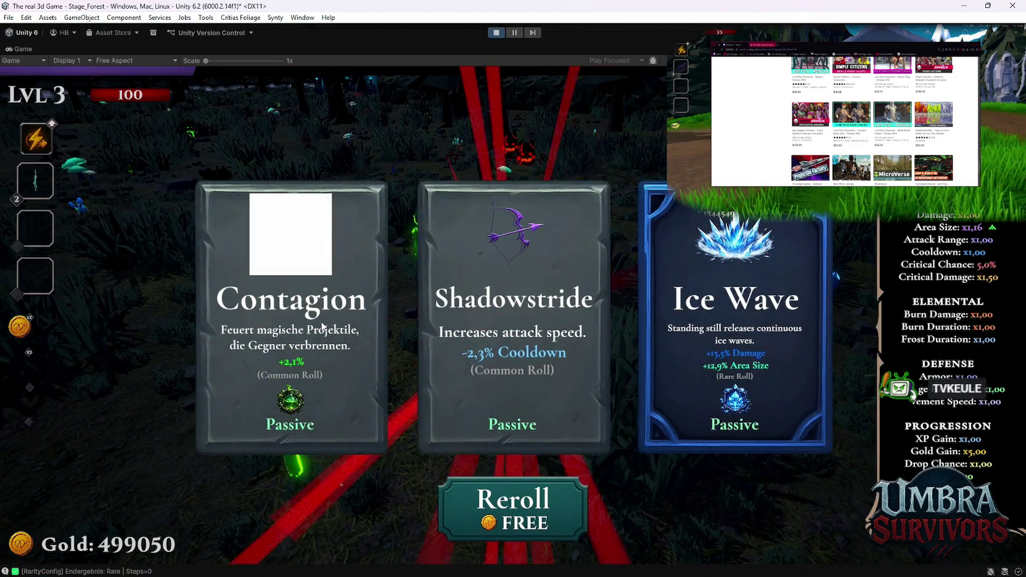
left_click(321, 326)
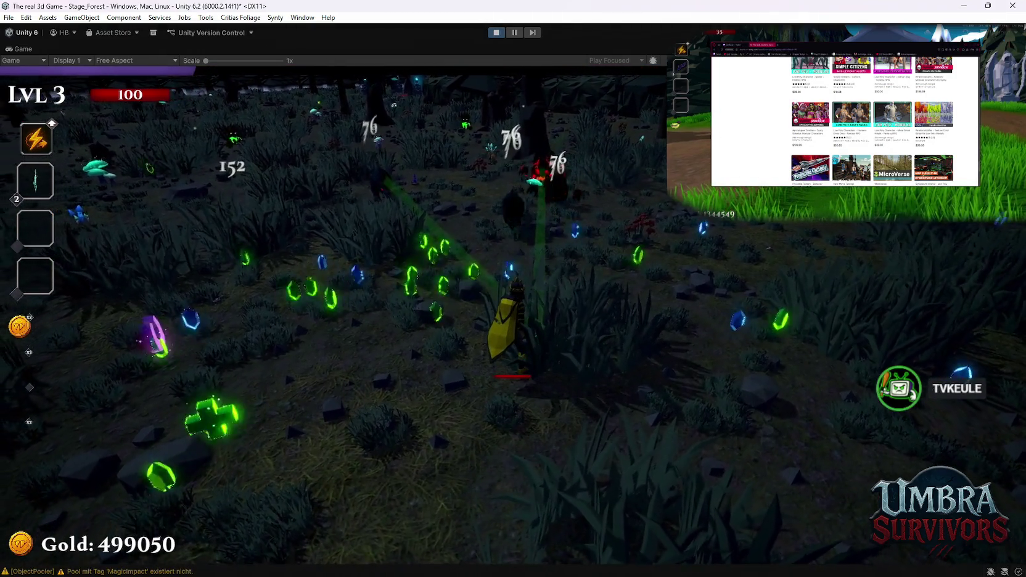
Collect gems around the forest, then reroll the level 4 cards and take BlightFire
key("w")
key("d")
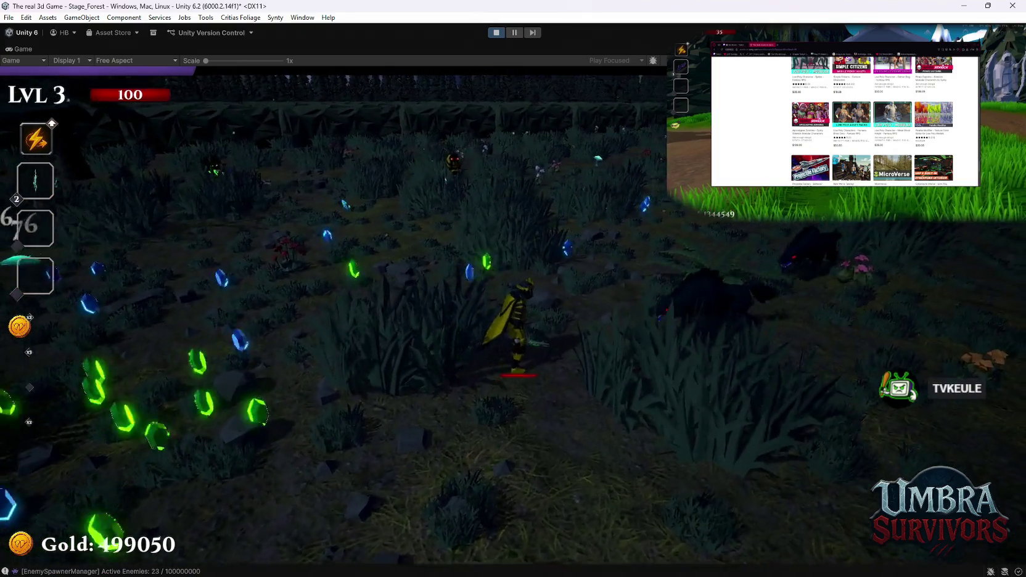
key("w")
key("a")
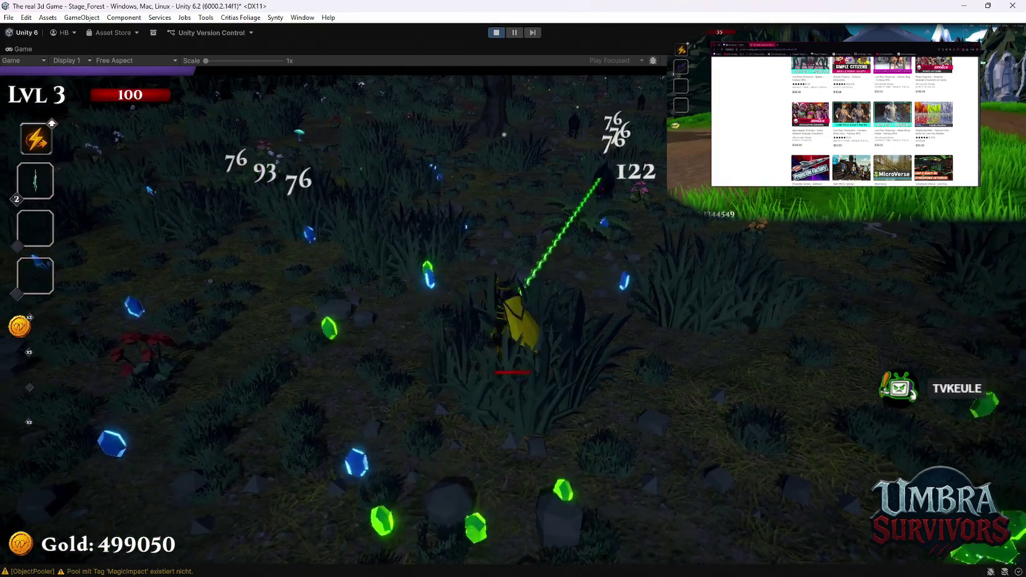
key("s")
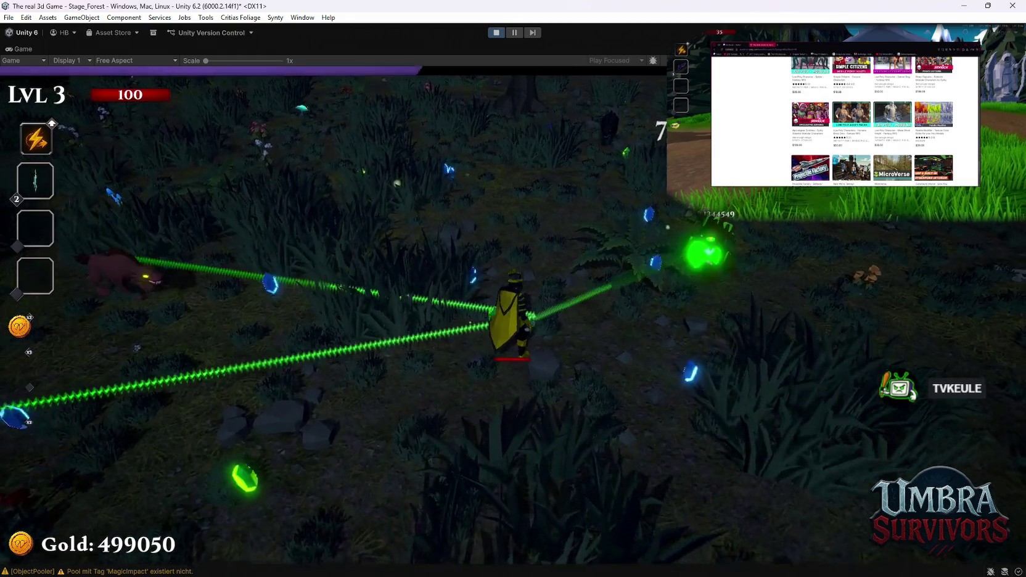
key("w")
key("d")
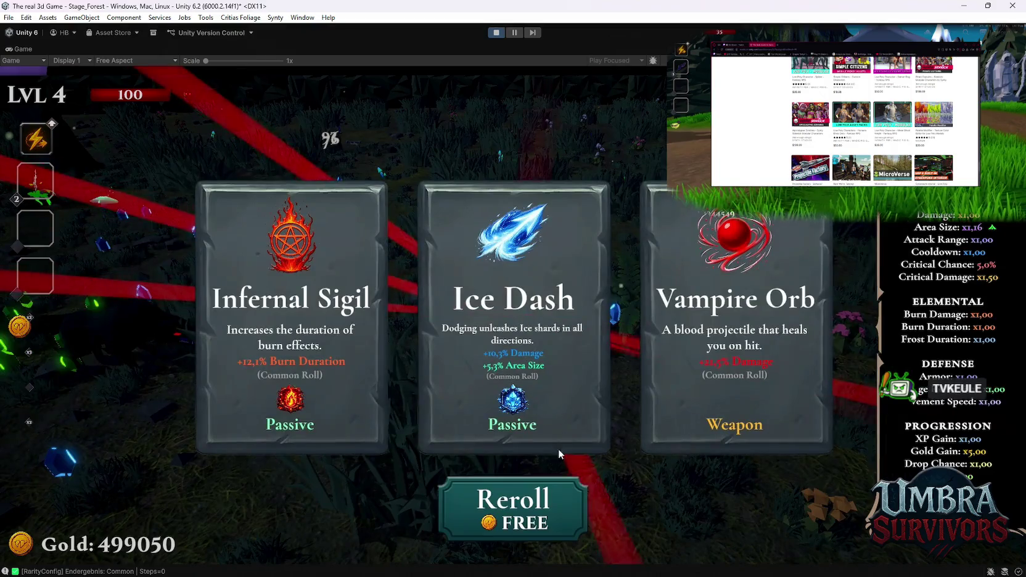
left_click(513, 496)
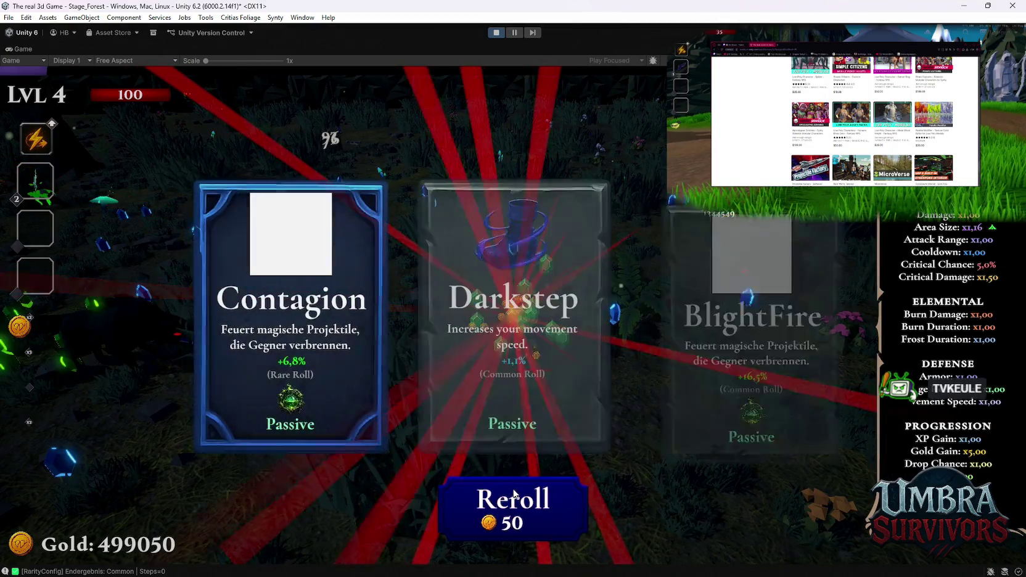
left_click(692, 358)
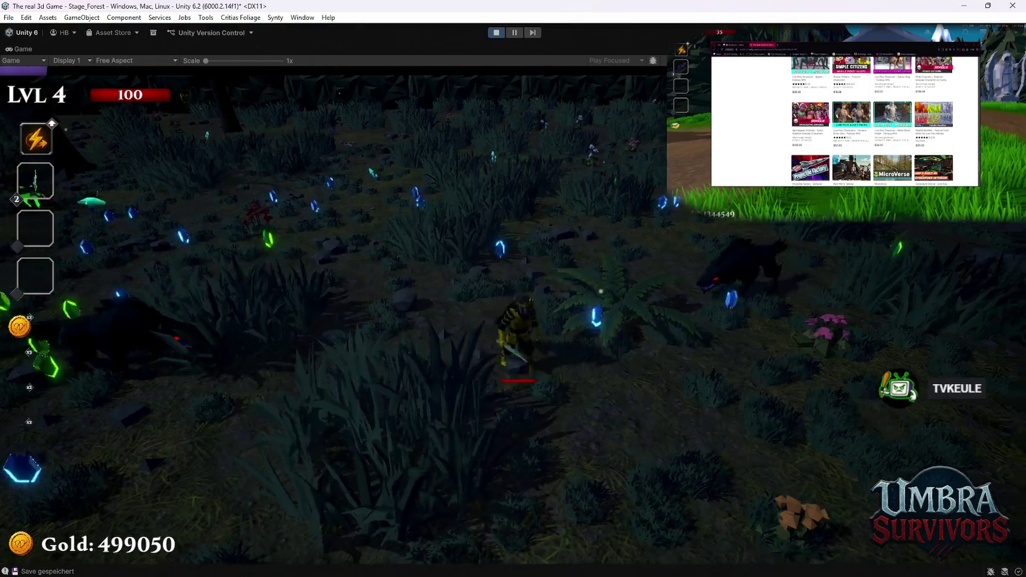
Pause and resume the run twice, leaving it paused at level 4
key("a")
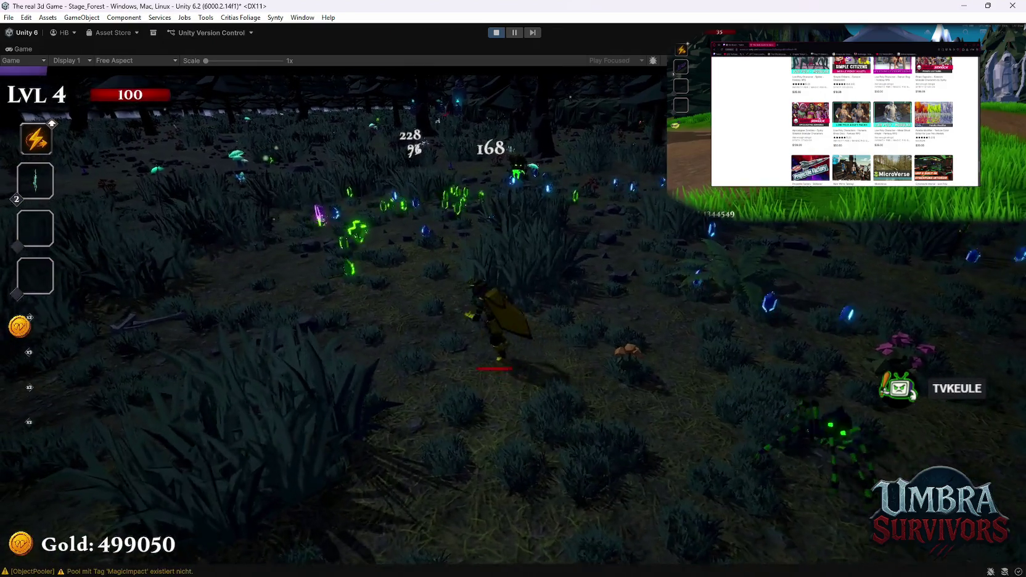
key("Escape")
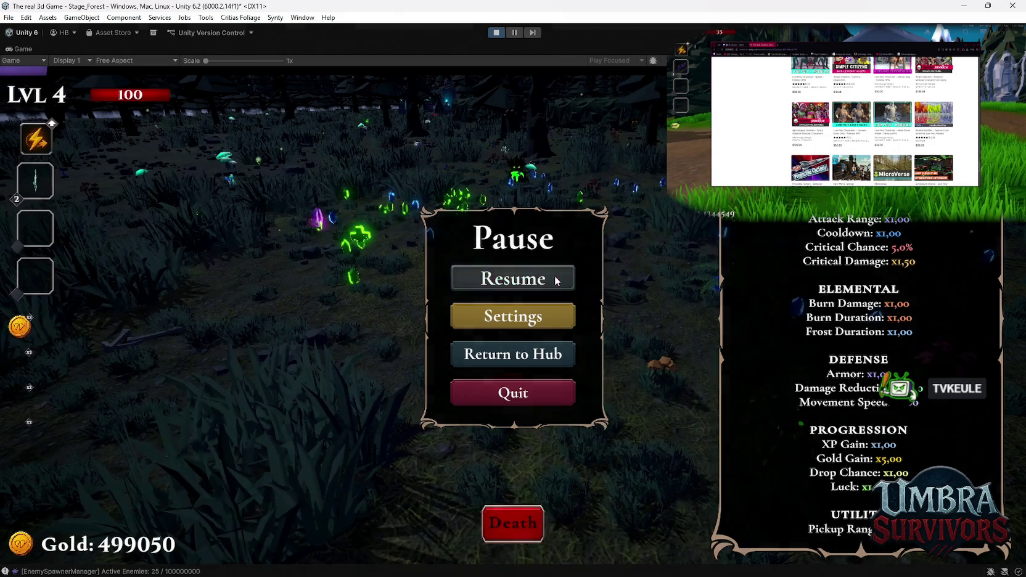
left_click(524, 277)
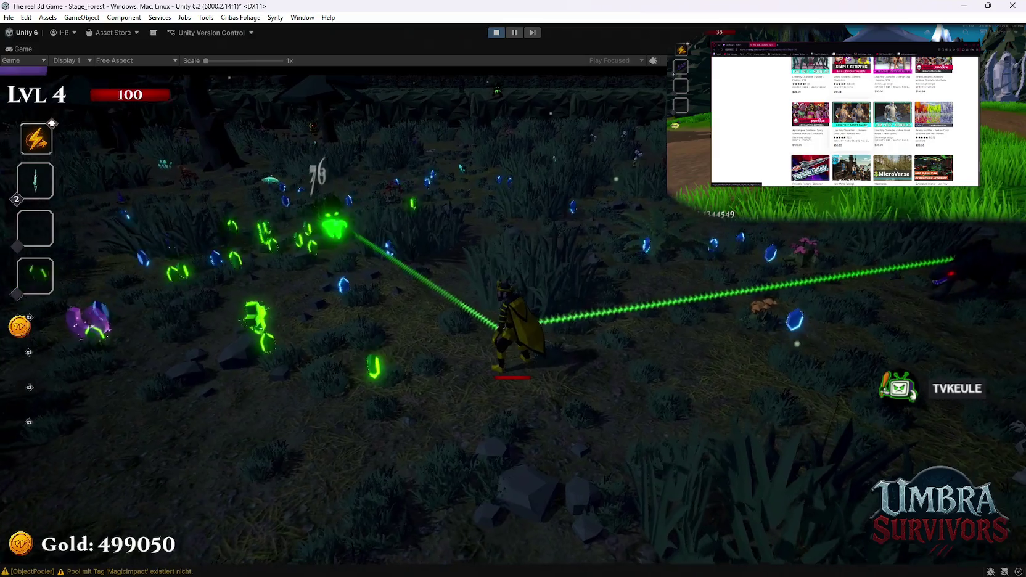
key("Escape")
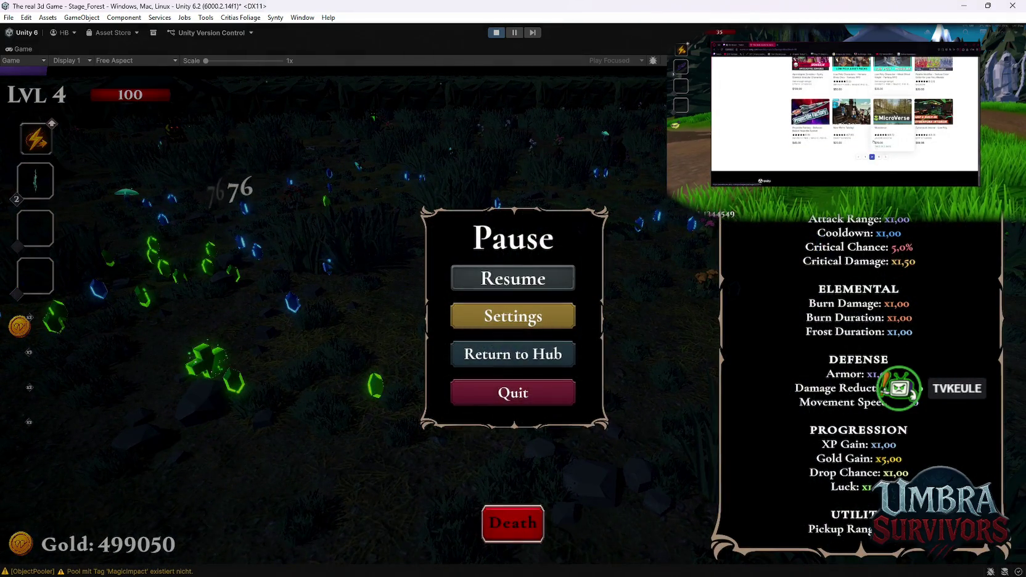
left_click(504, 278)
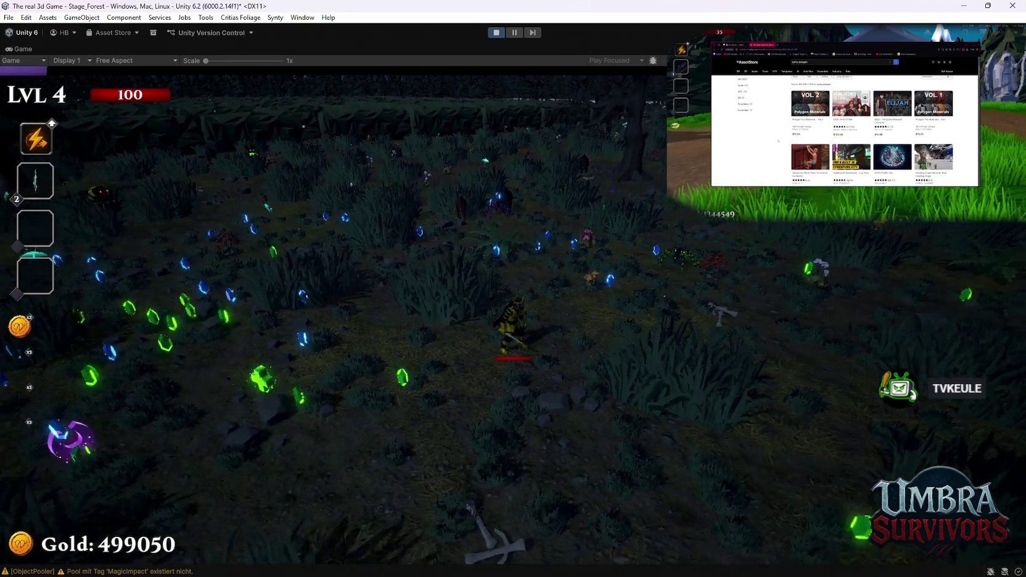
key("Escape")
Restore the editor layout and scroll the ObjectPooler to the Contagion, Corrosive and CyroToxin pools
double_click(24, 50)
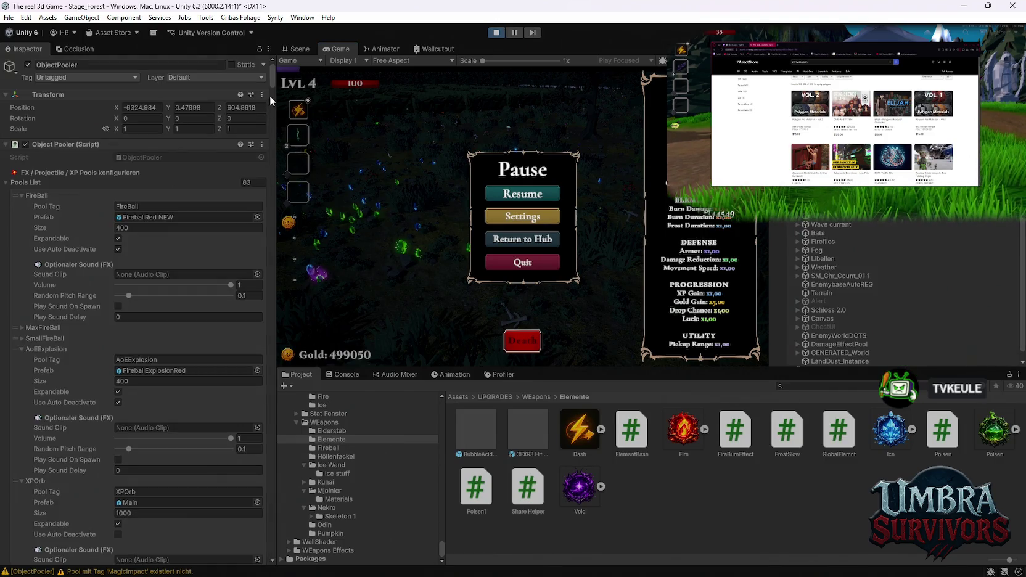
mouse_move(270, 77)
left_mouse_down()
mouse_move(269, 562)
mouse_move(270, 530)
left_mouse_up()
scroll(270, 530, "up", 5)
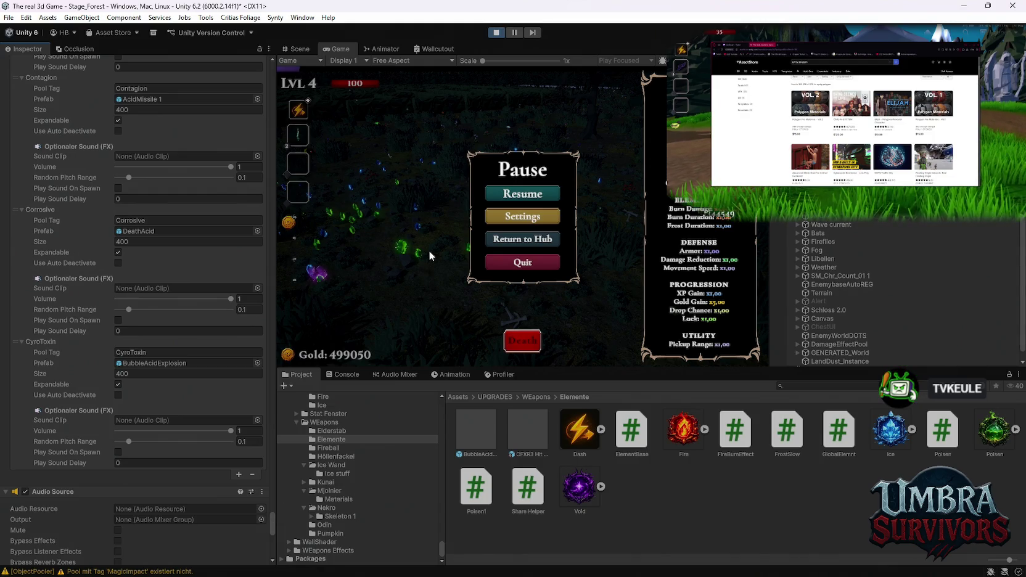
Resume and re-pause the run, then maximize the Game view again
left_click(525, 195)
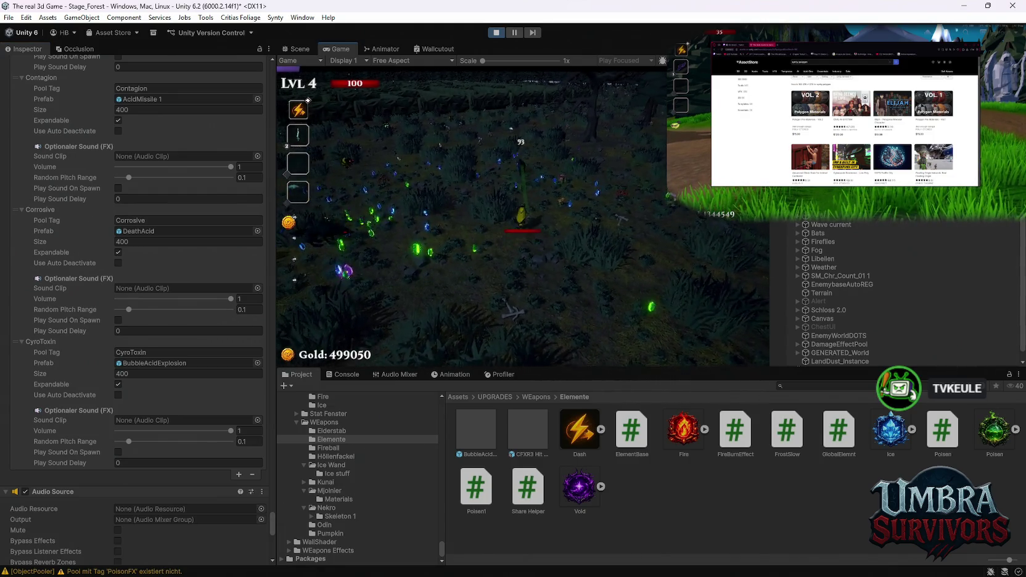
key("Escape")
double_click(334, 49)
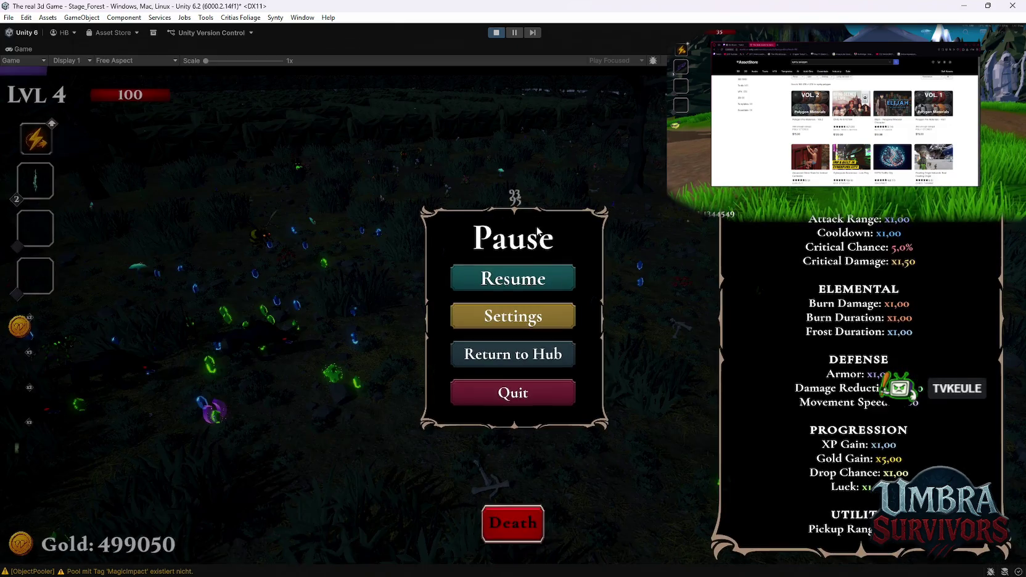
Resume and steer around the level 4 forest, then pause to show the stats sheet
left_click(515, 278)
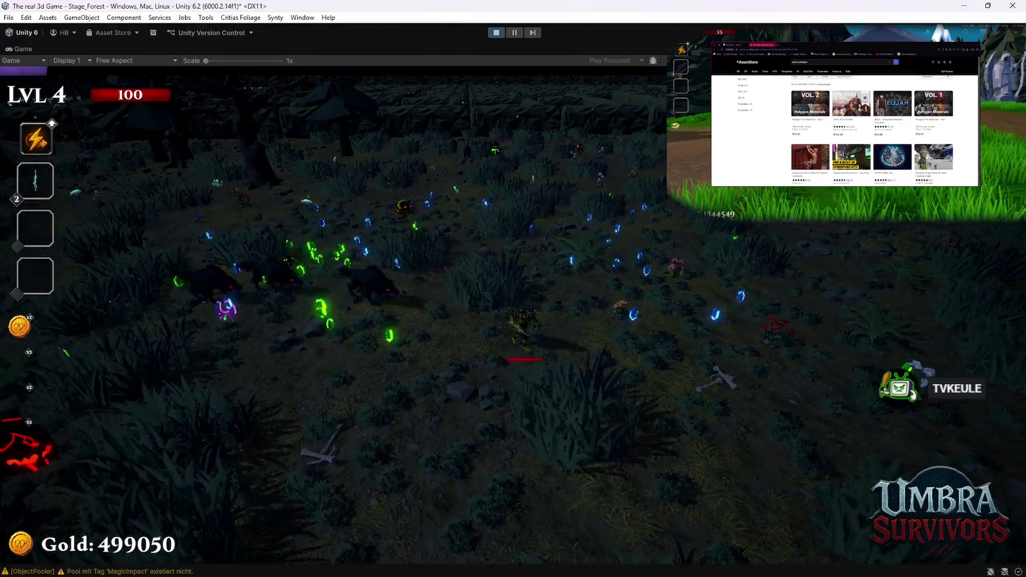
key("a")
key("s")
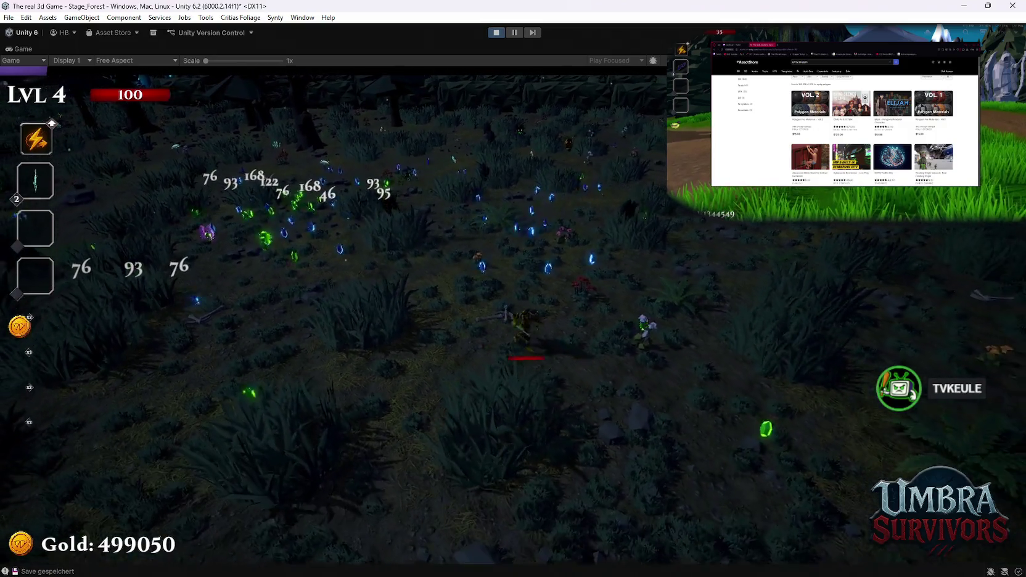
key("a")
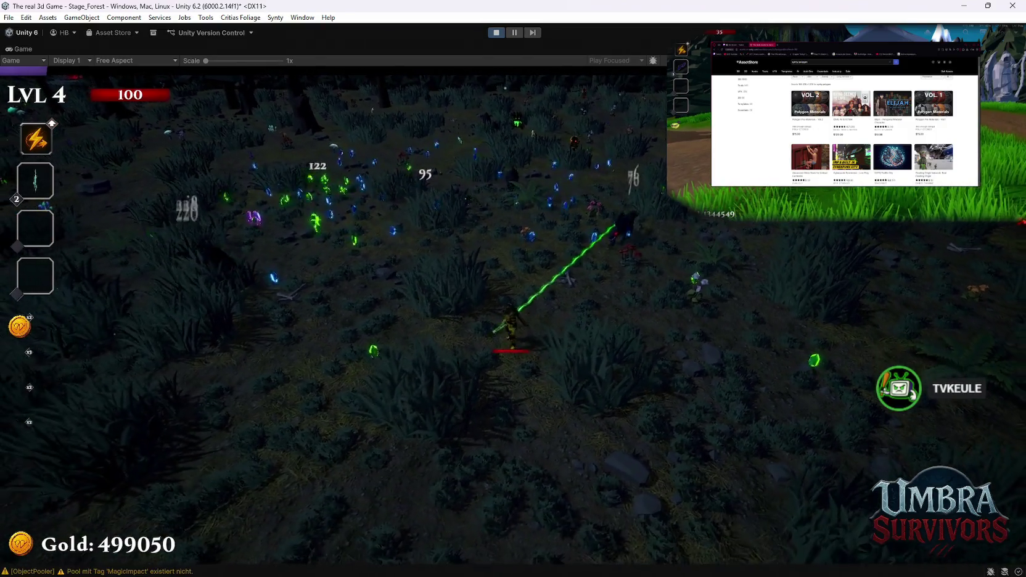
key("w")
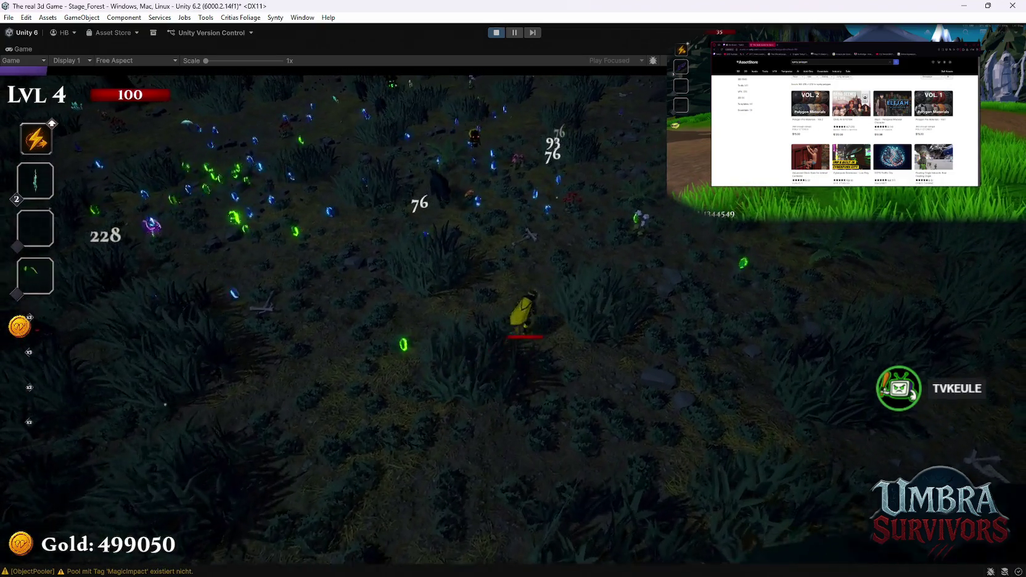
key("d")
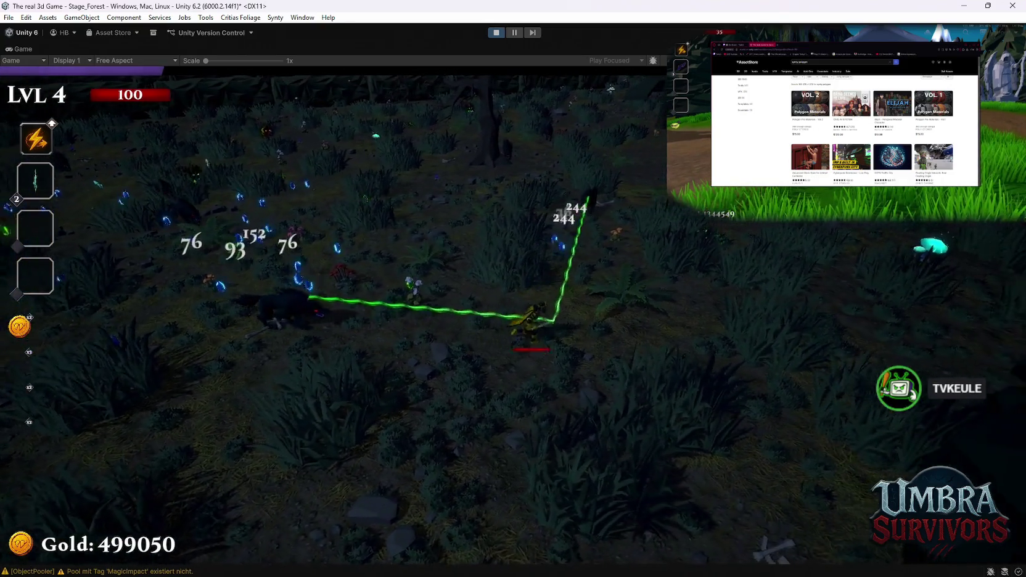
key("s")
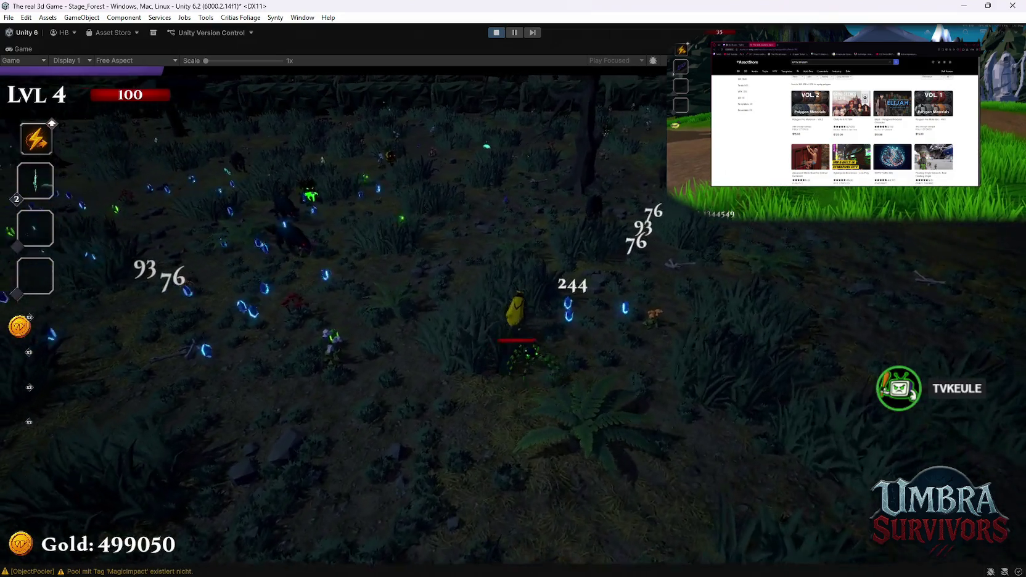
key("d")
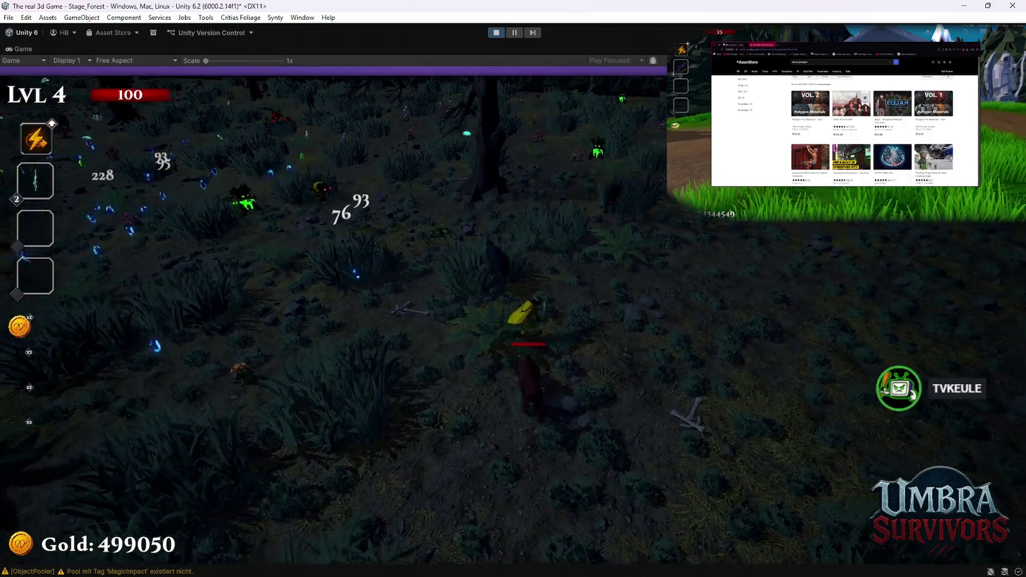
key("Escape")
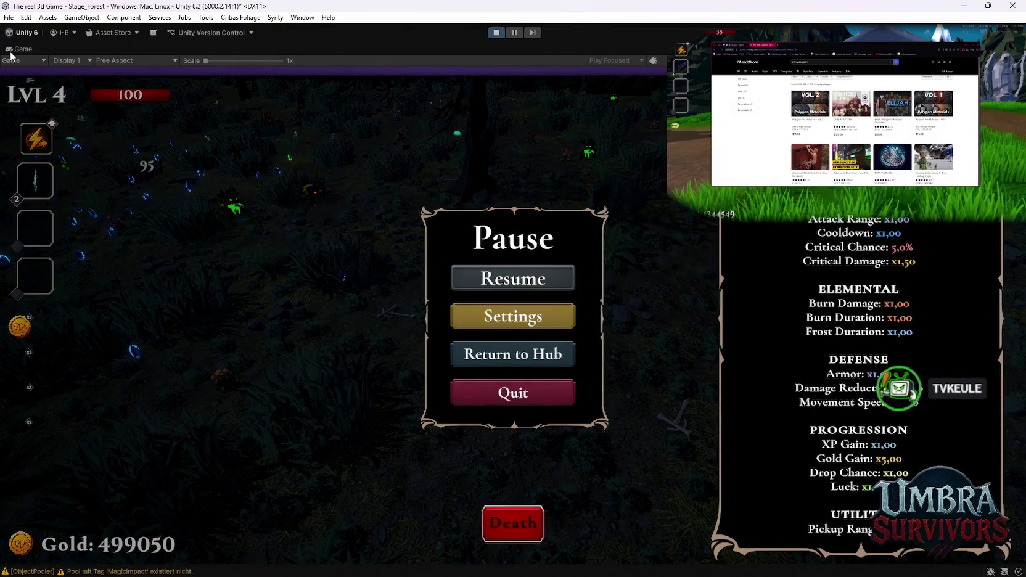
Restore the layout and inspect the Console's MagicImpact and PoisonFX missing-pool warnings
double_click(13, 50)
left_click(343, 374)
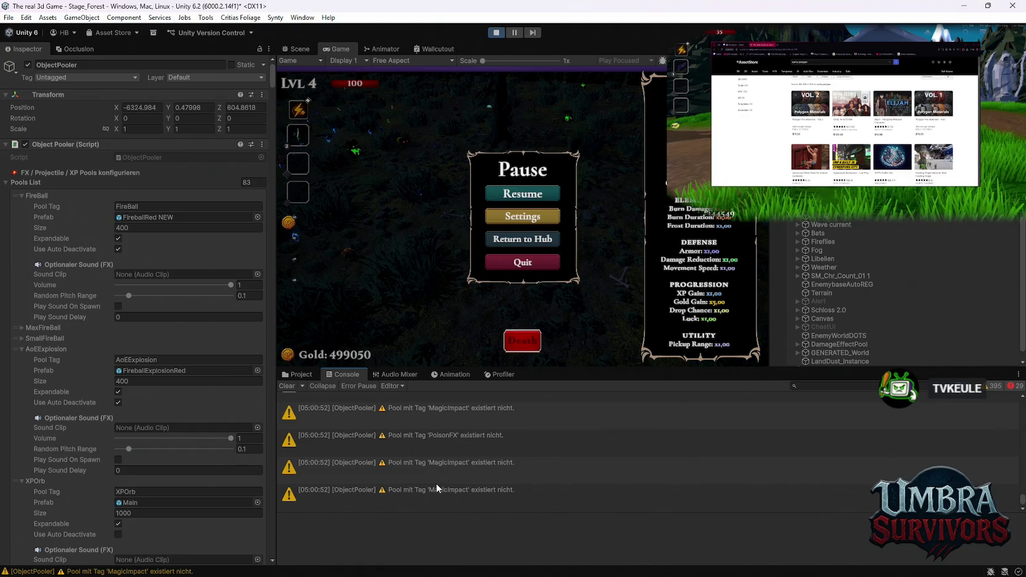
scroll(435, 483, "up", 3)
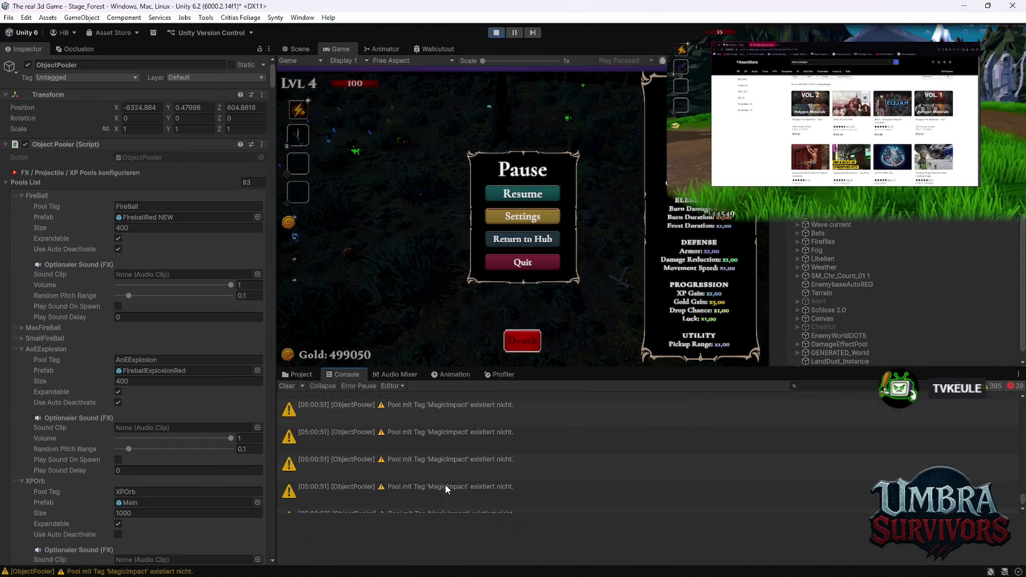
left_click(447, 446)
scroll(427, 454, "up", 2)
scroll(443, 464, "up", 3)
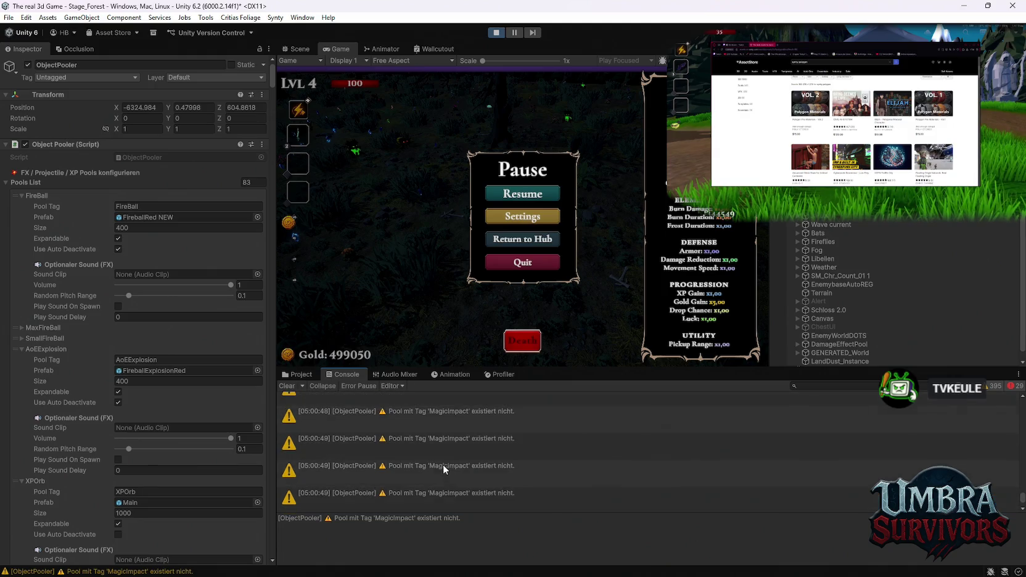
left_click(445, 457)
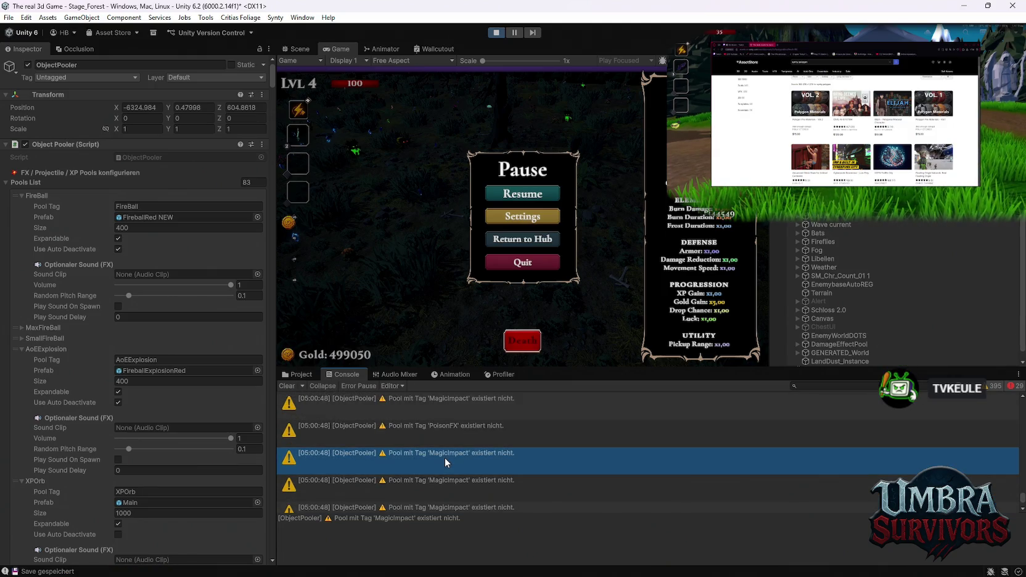
scroll(378, 428, "down", 3)
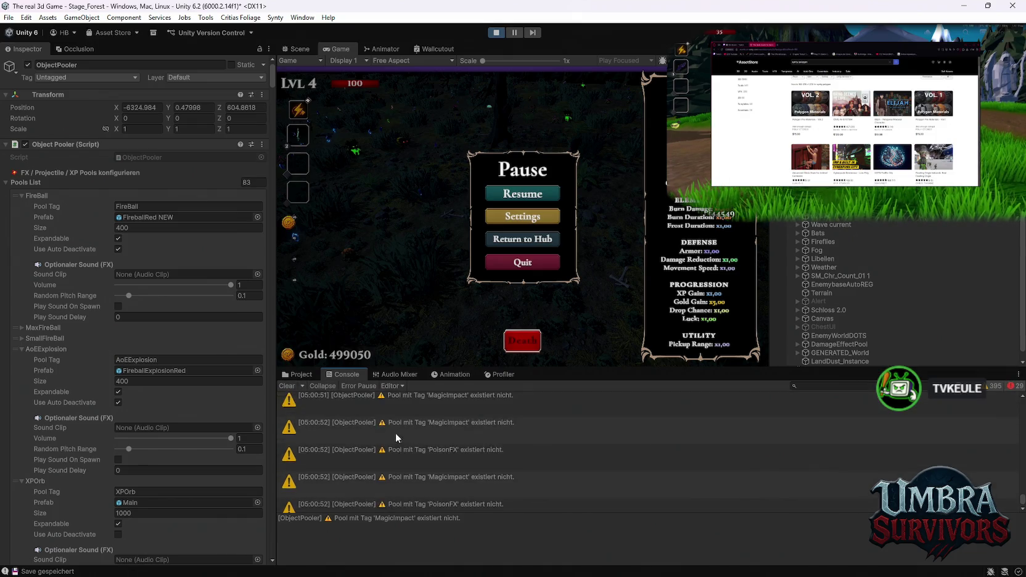
scroll(616, 450, "up", 5)
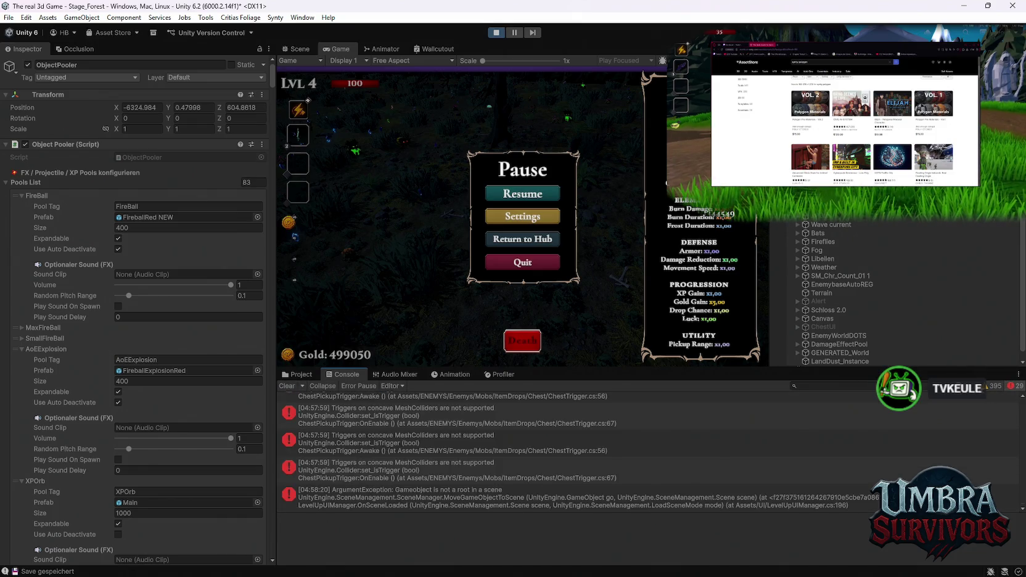
Hide errors in the Console, resume and re-pause the run, and maximize the Game view
left_click(1007, 387)
scroll(832, 473, "down", 3)
scroll(450, 450, "down", 3)
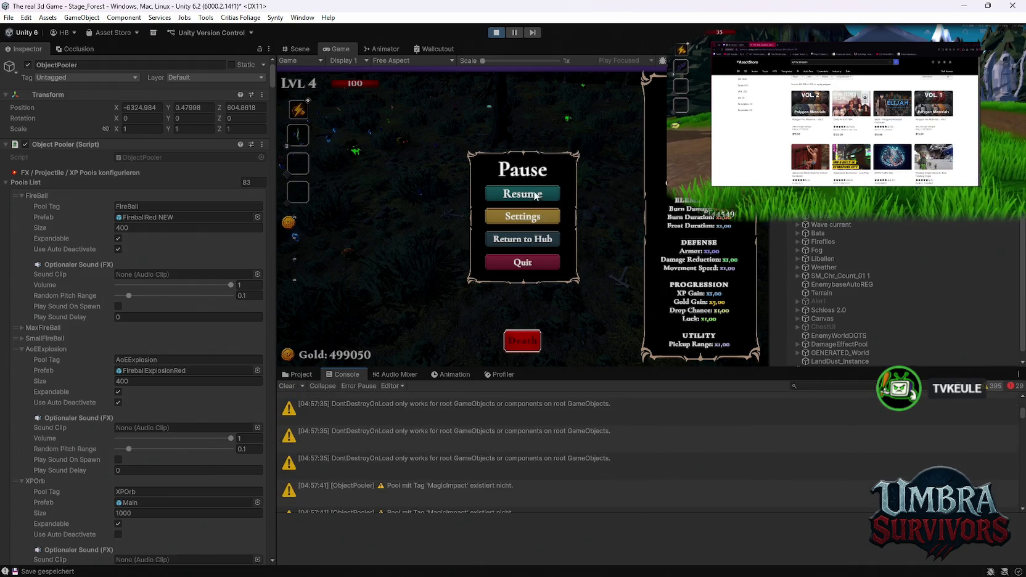
left_click(534, 195)
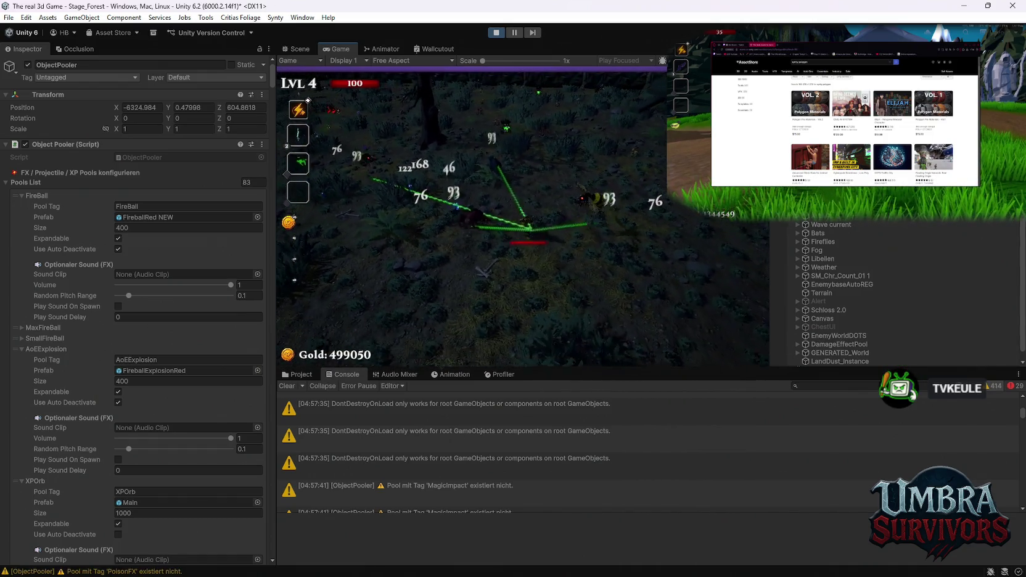
key("Escape")
double_click(334, 49)
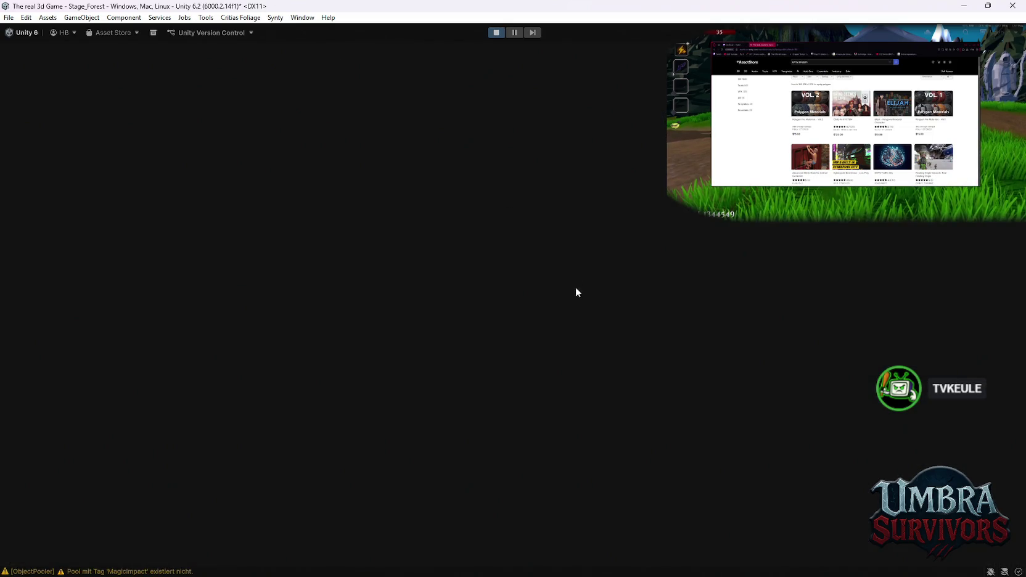
Resume, pick an upgrade, reroll five times, and take Shadowstride
left_click(531, 280)
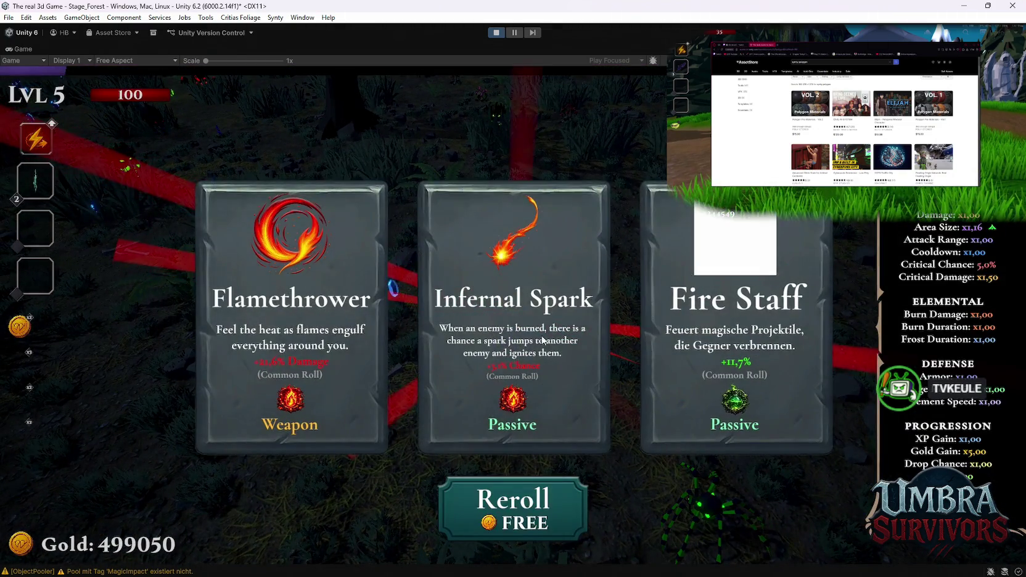
left_click(726, 353)
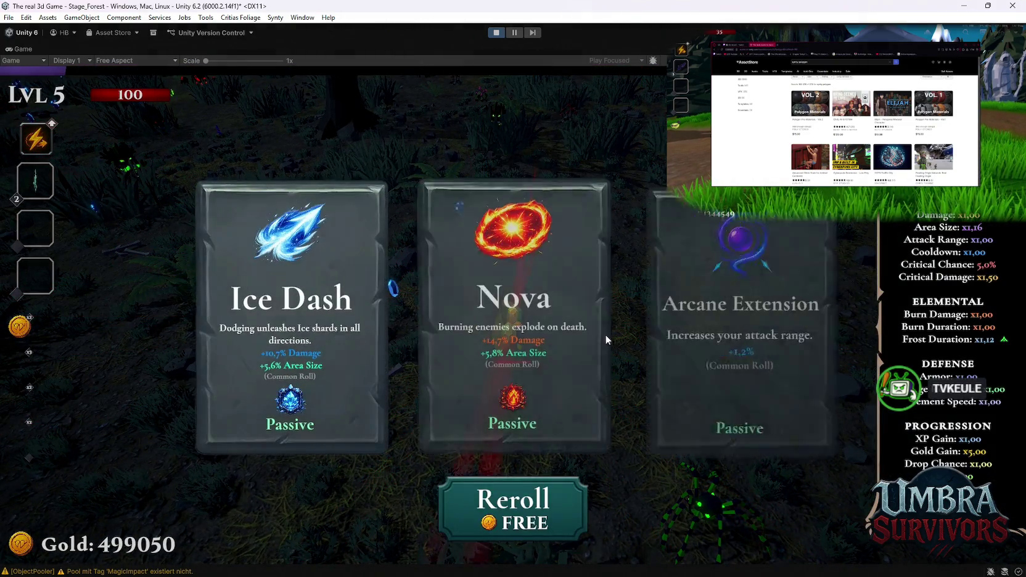
left_click(540, 487)
left_click(540, 484)
left_click(540, 484)
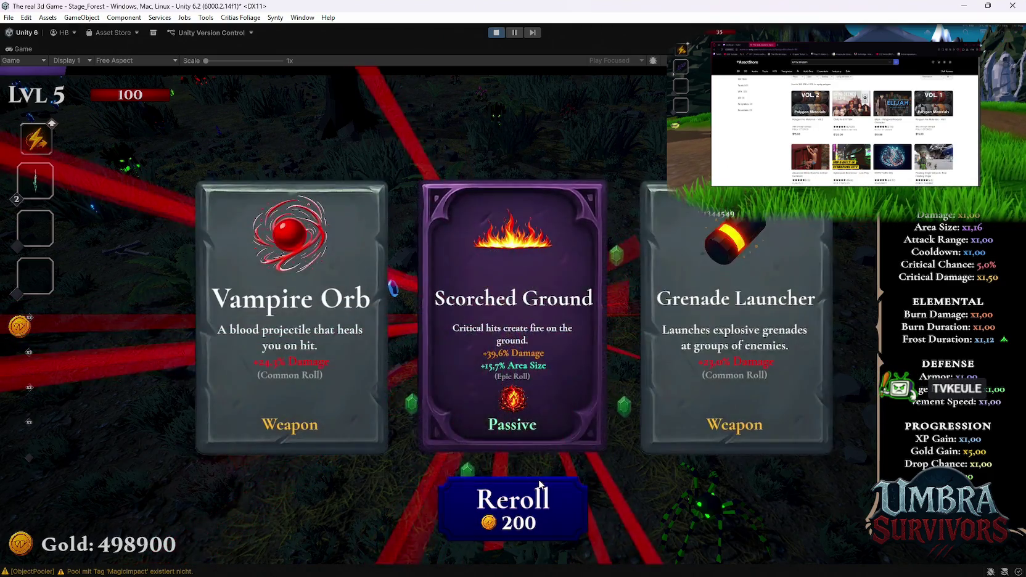
left_click(540, 484)
left_click(541, 484)
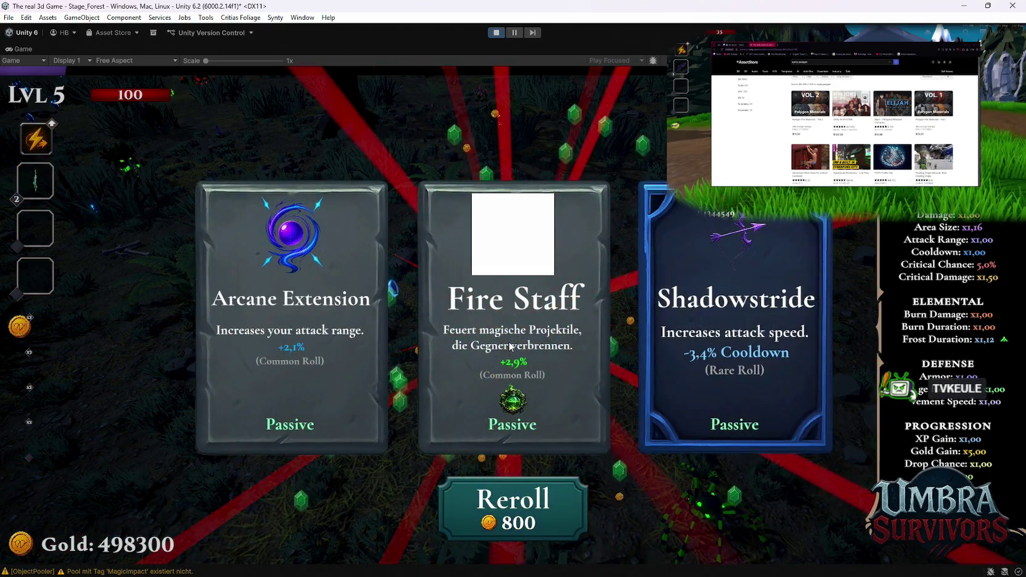
left_click(733, 332)
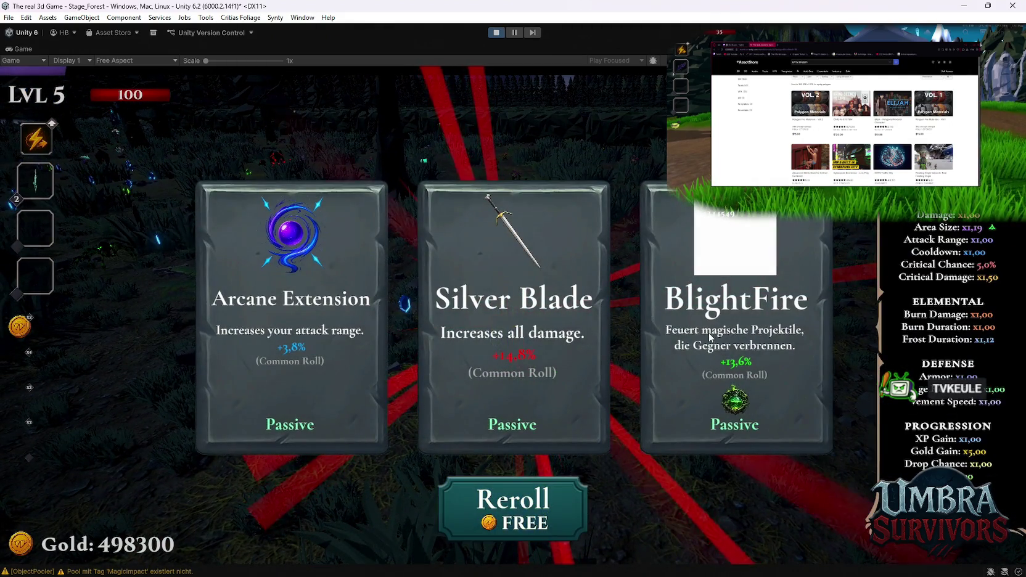
Take BlightFire, reroll, then take Contagion, Fire Staff, AntidoteSiphon and Fire Staff twice more
left_click(709, 333)
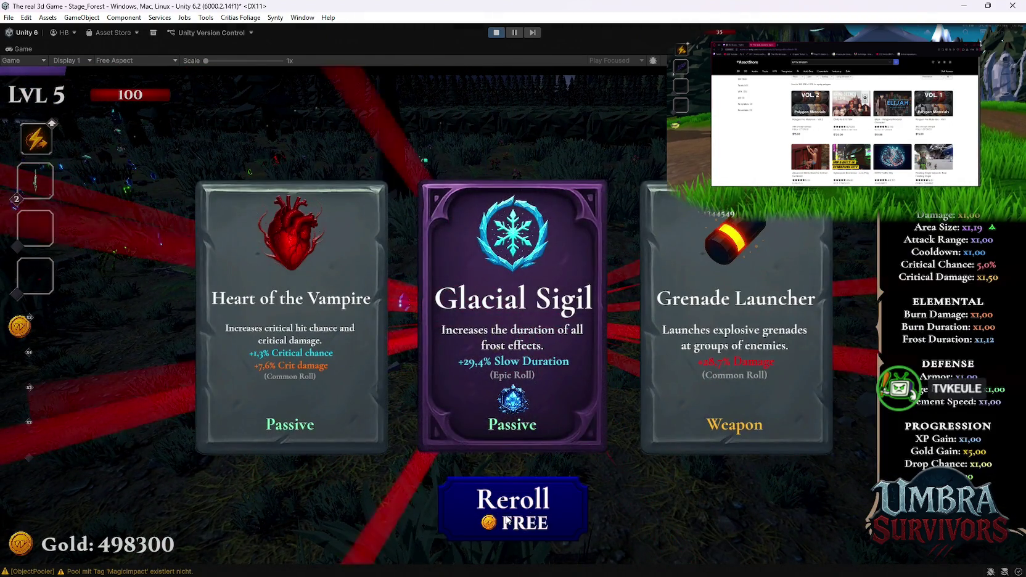
left_click(555, 497)
left_click(487, 350)
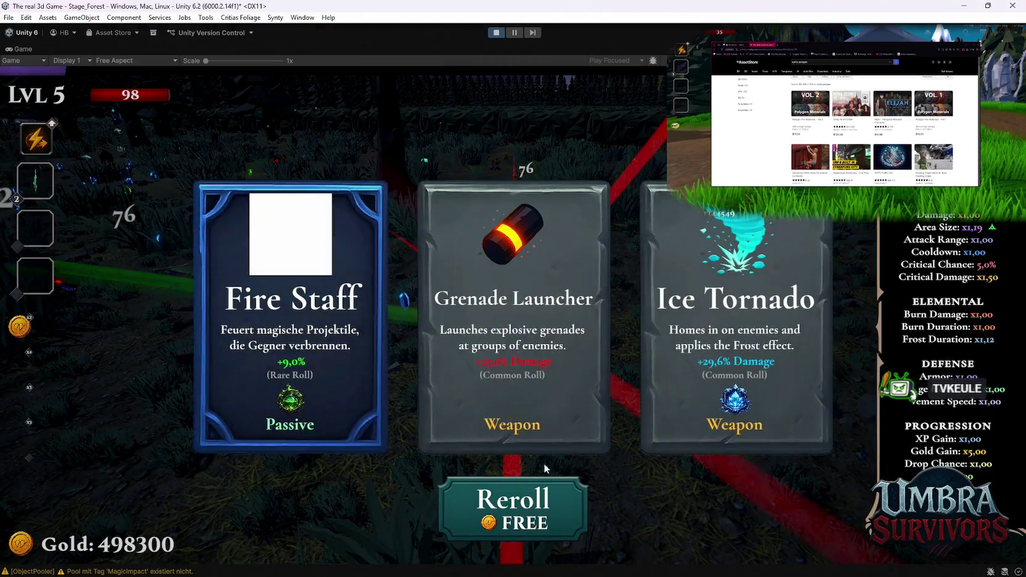
left_click(338, 342)
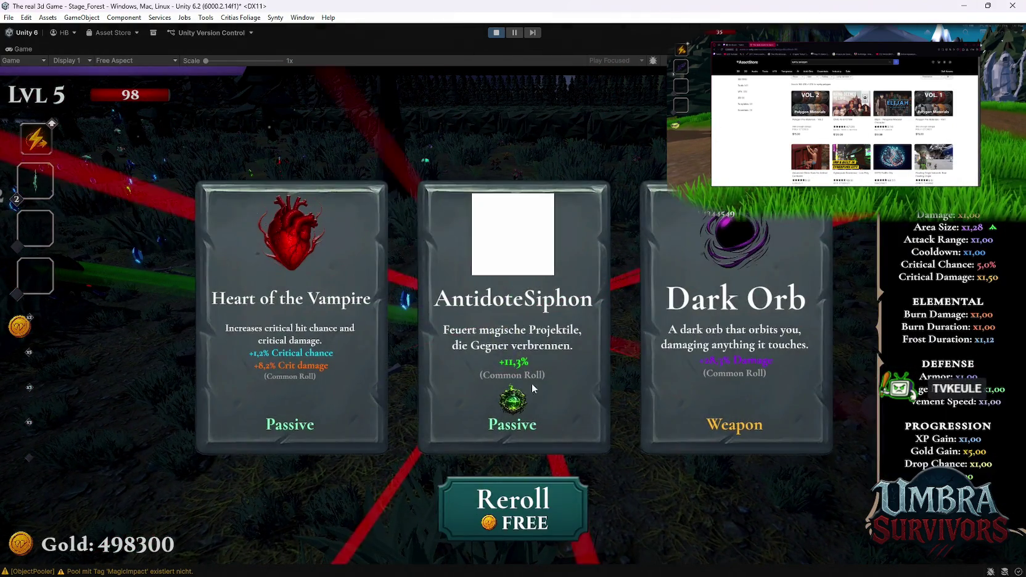
left_click(535, 332)
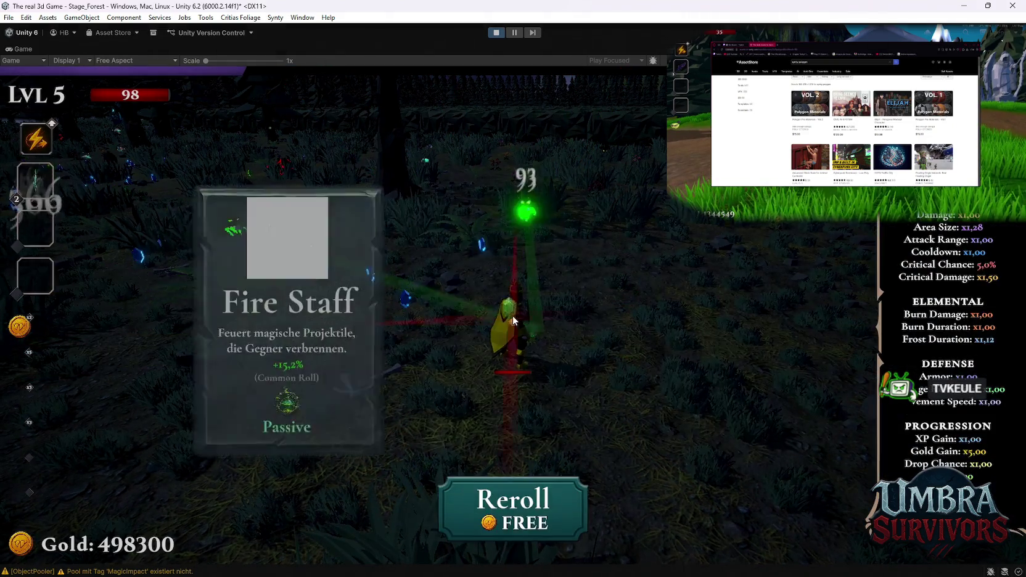
left_click(296, 334)
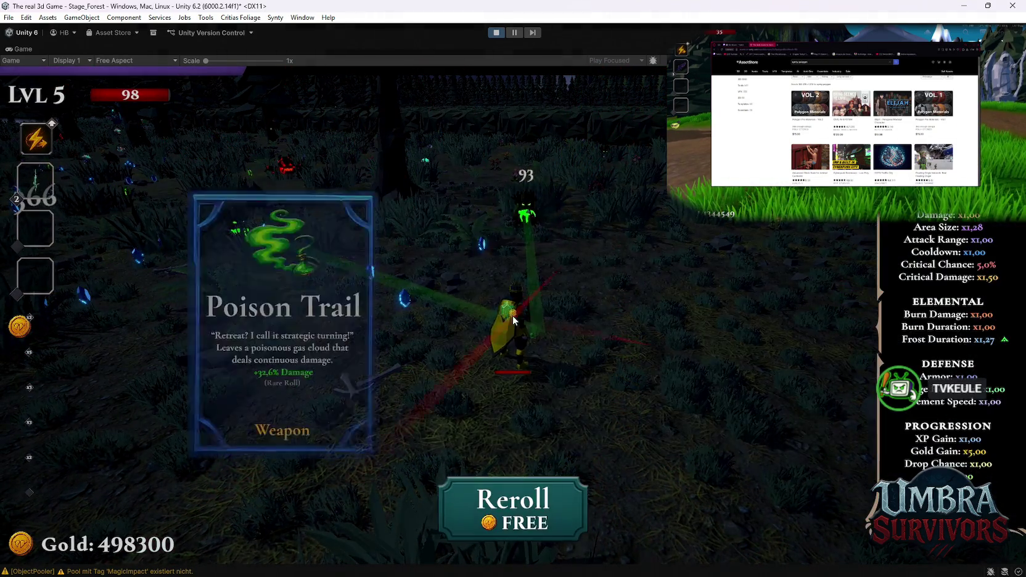
left_click(541, 352)
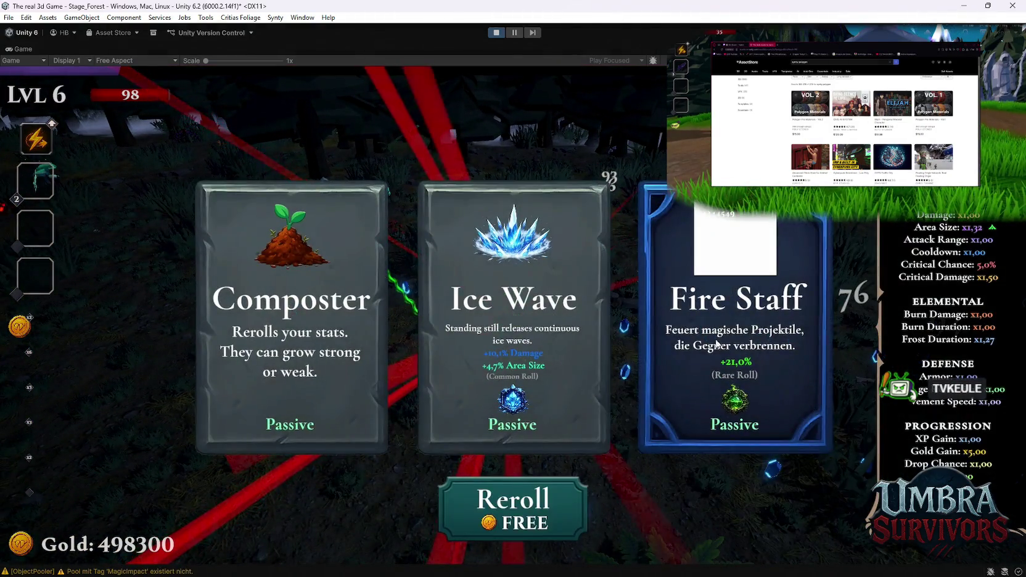
Take Fire Staff, Ice Wave, Grenade Launcher, Glacial Sigil, Ice Blade, Pot of Greed, Blaze Dash and BlightFire
left_click(717, 343)
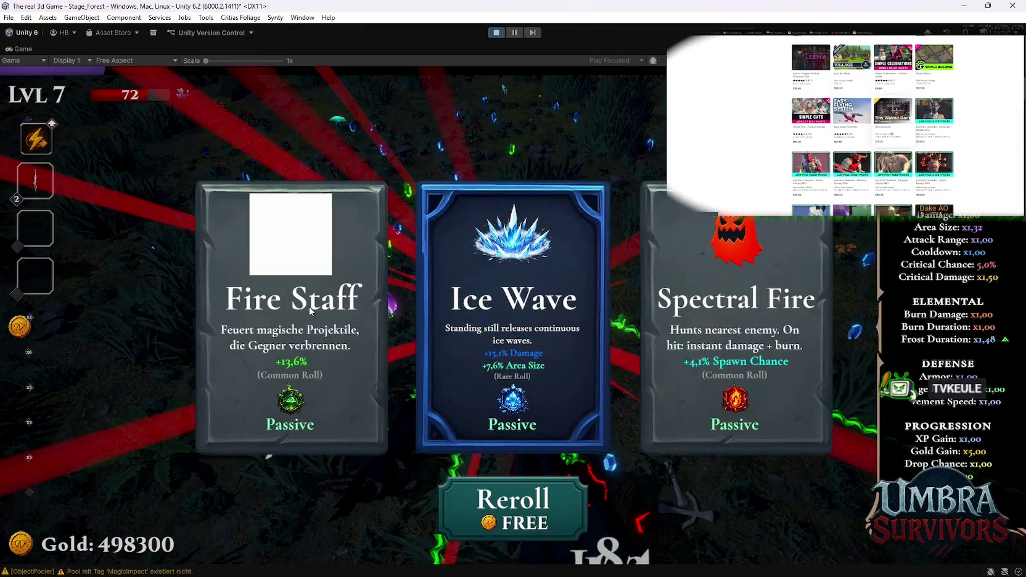
left_click(512, 320)
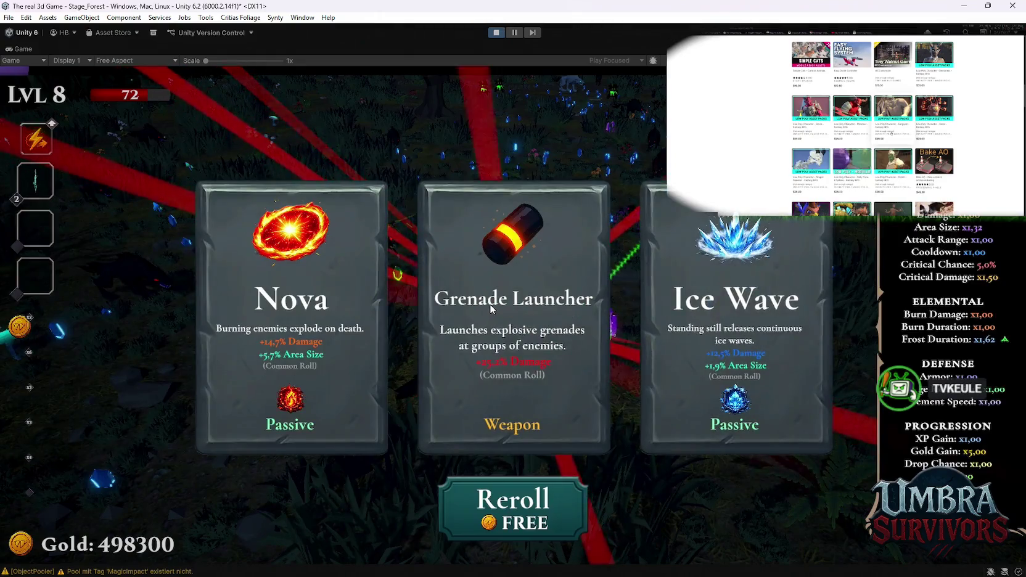
left_click(491, 308)
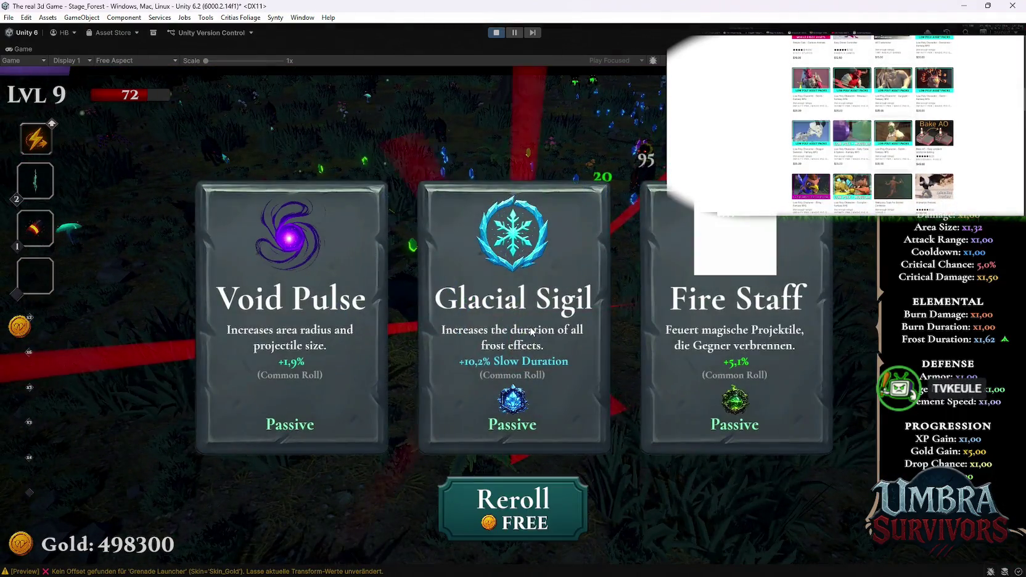
left_click(532, 331)
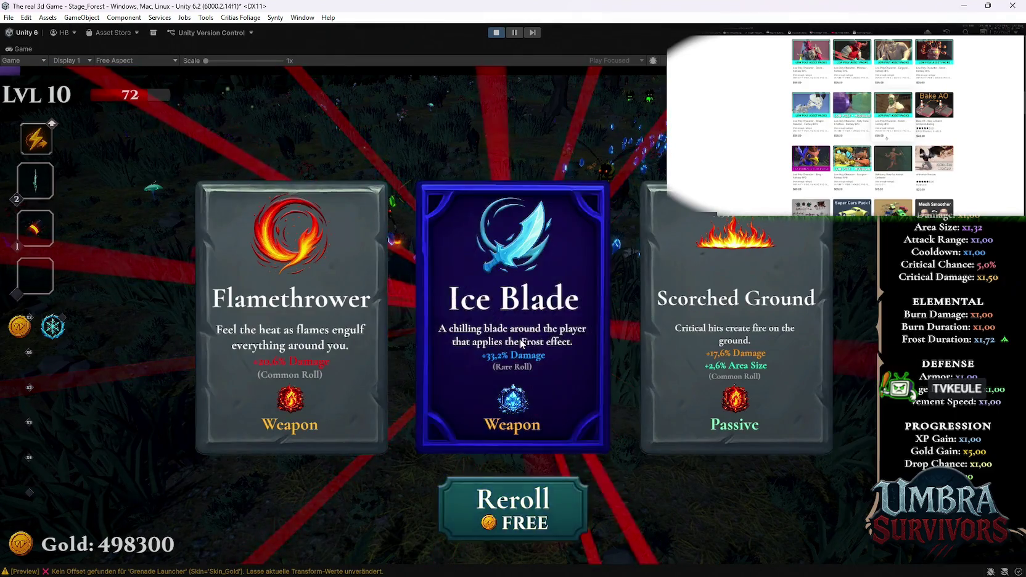
left_click(521, 344)
left_click(518, 346)
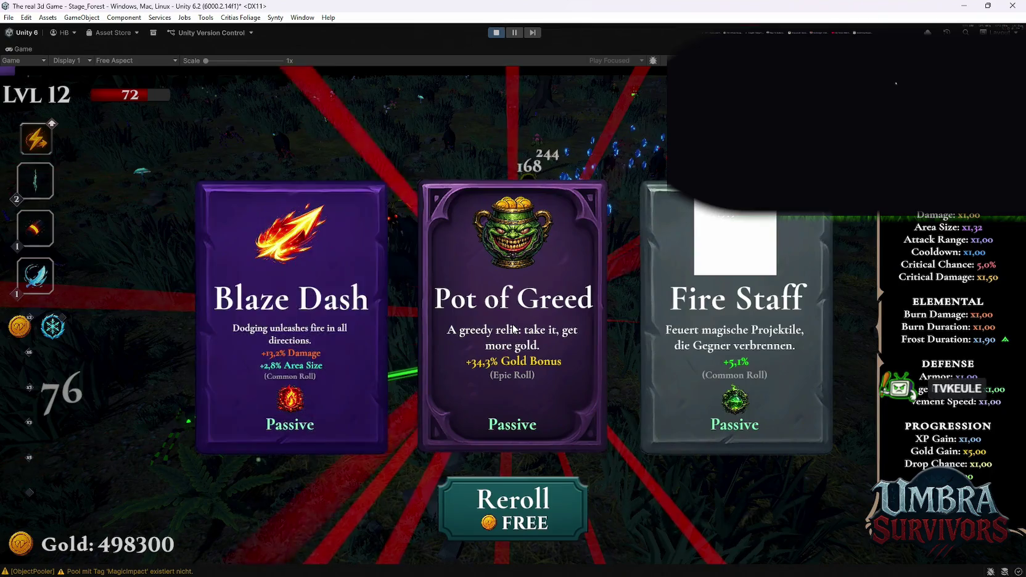
left_click(513, 329)
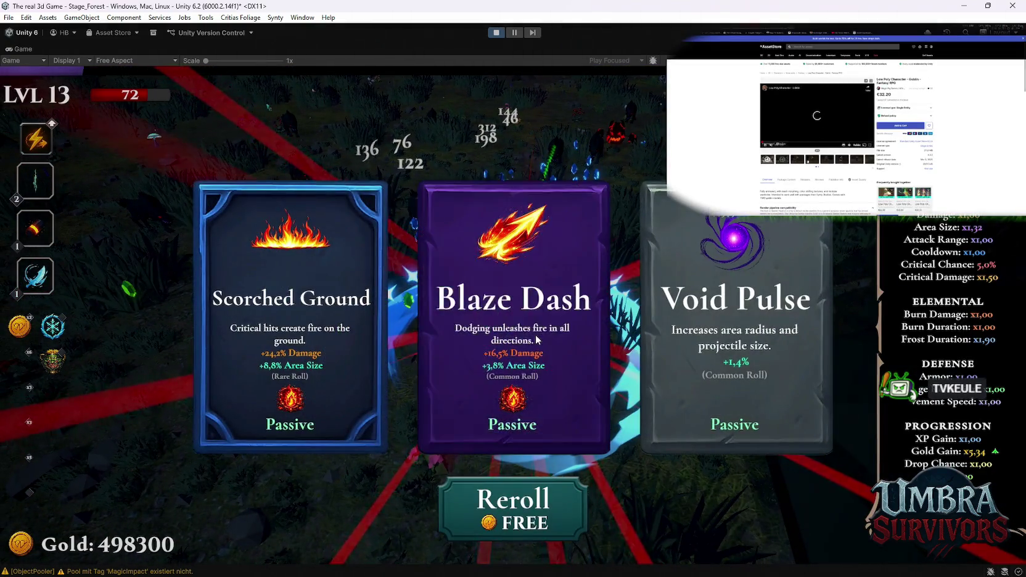
left_click(518, 323)
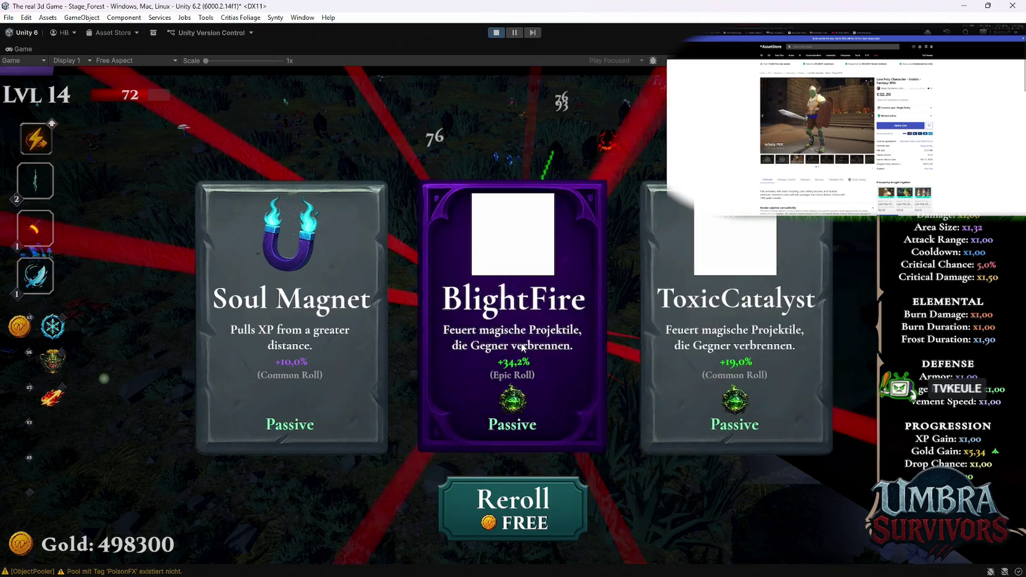
left_click(514, 320)
Steer the character around the forest, fighting enemies with the toxic gas trail
key("w")
key("d")
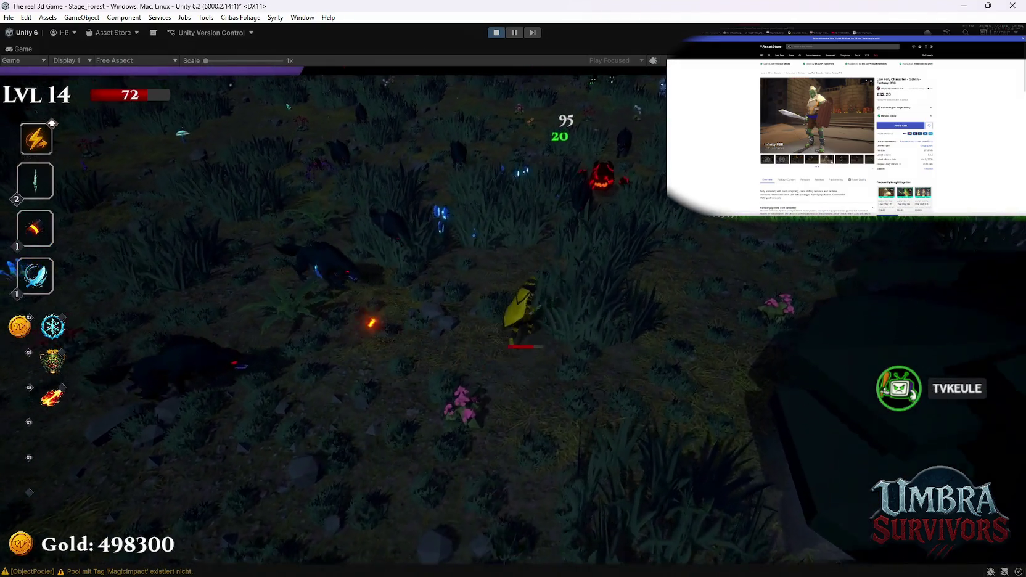
key("s")
key("a")
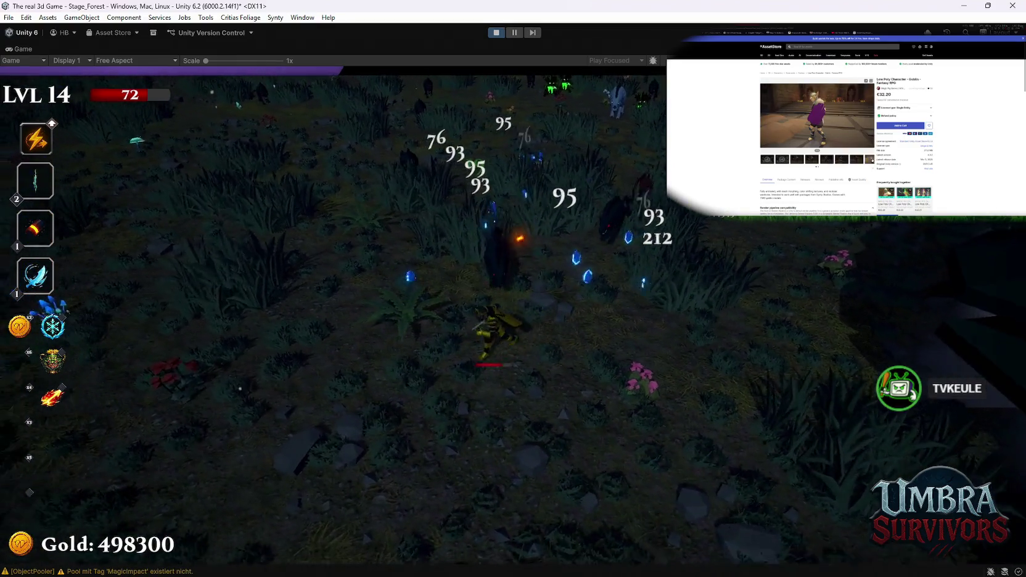
key("w")
key("d")
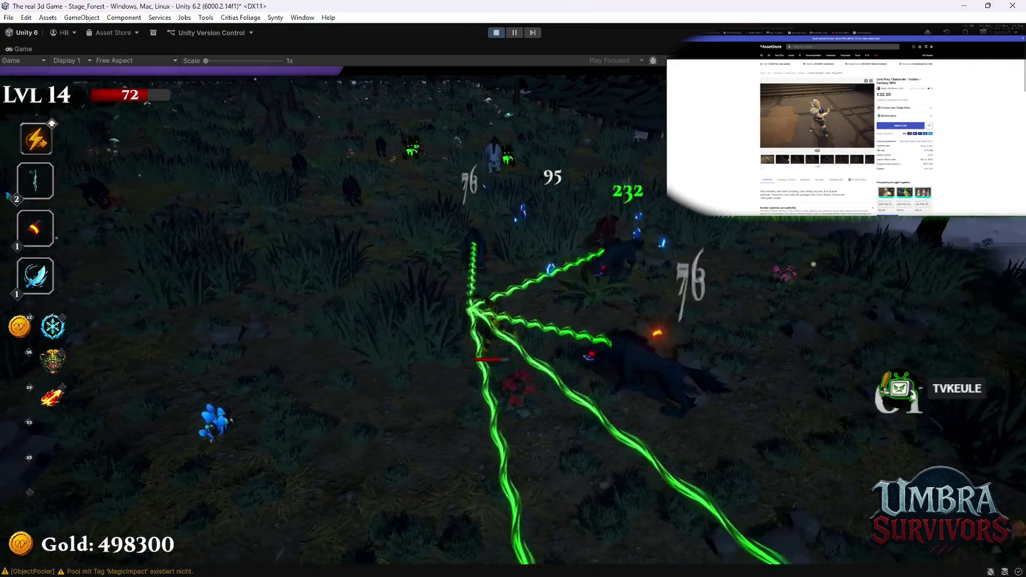
key("a")
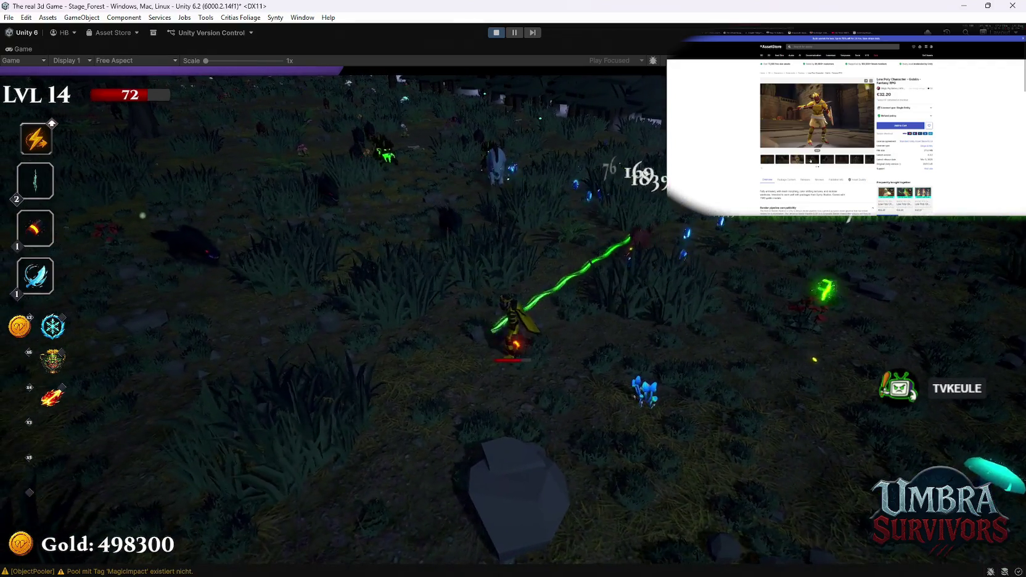
key("d")
key("s")
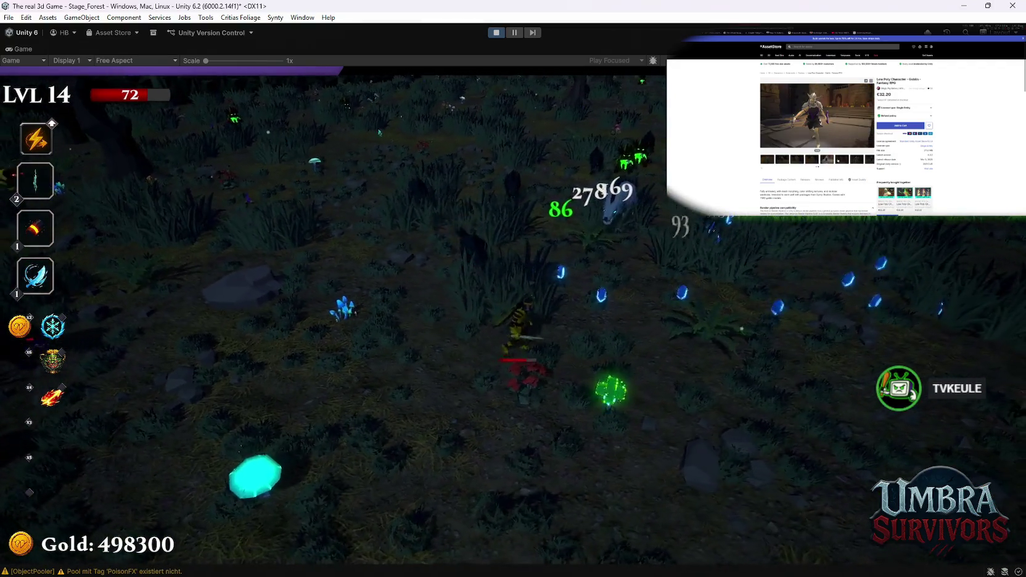
Pause and resume the run, restore the editor layout, and stop Play mode
key("Escape")
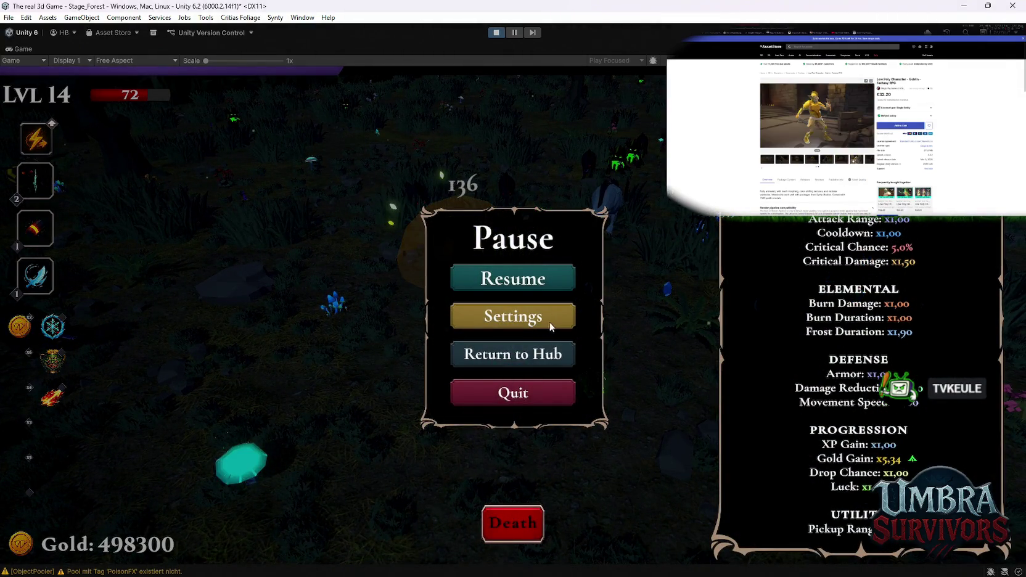
key("Escape")
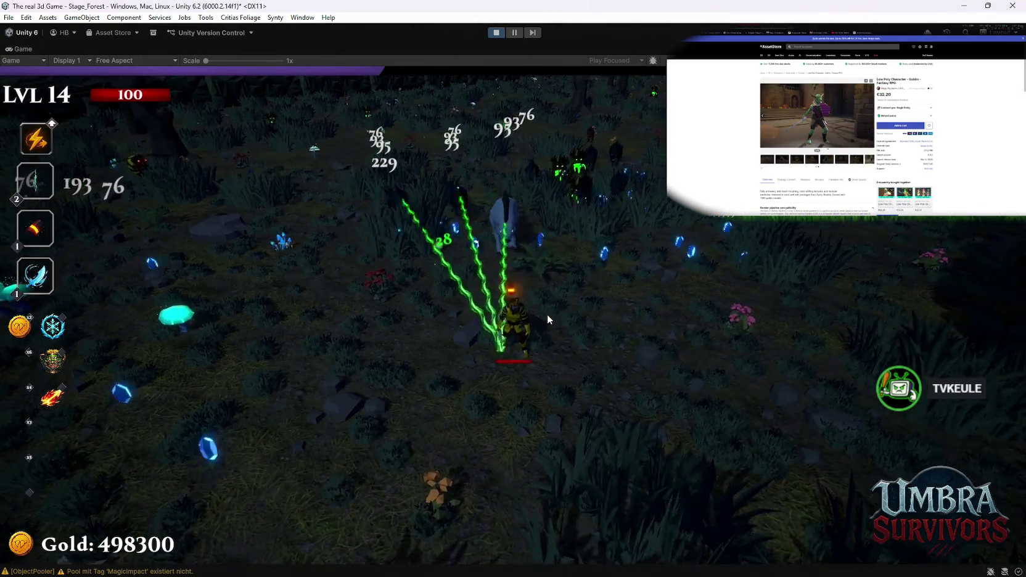
key("Escape")
key("Escape")
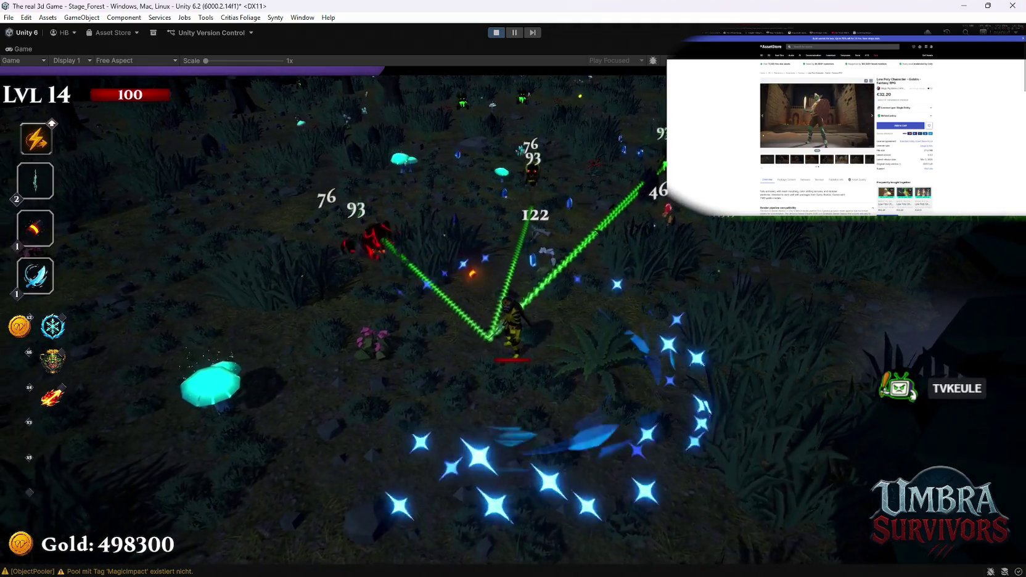
key("Escape")
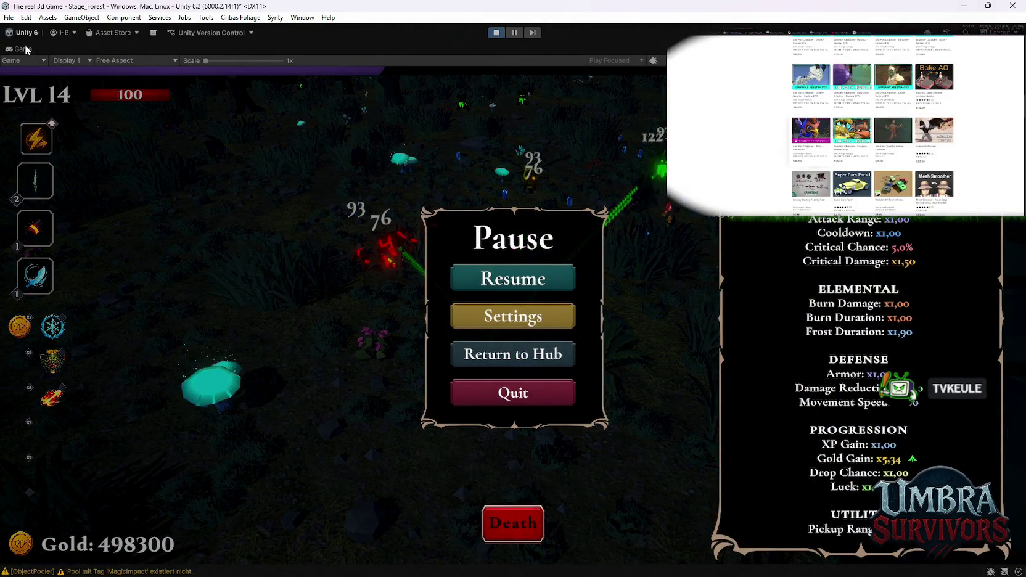
key("shift+space")
left_click(493, 33)
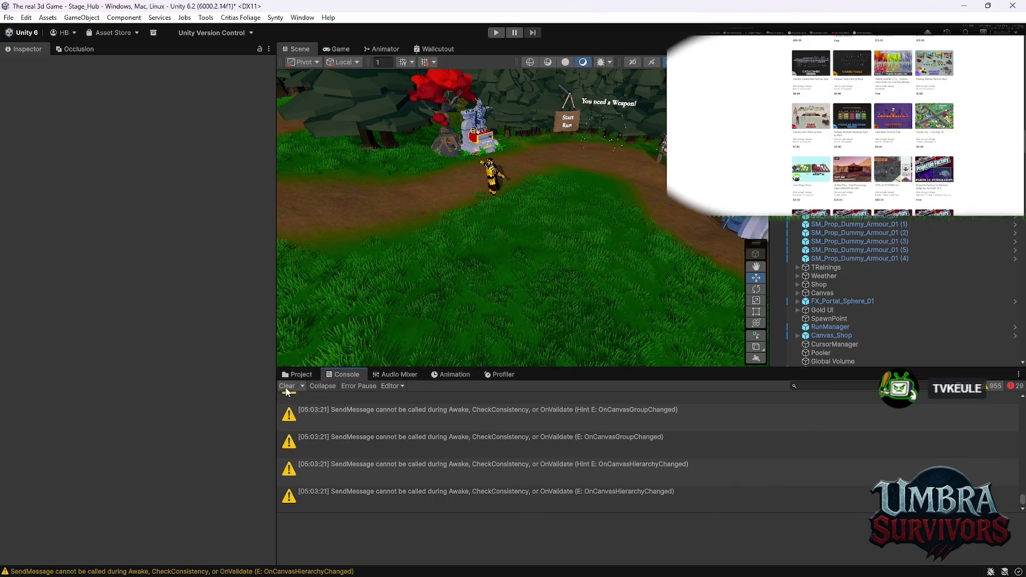
Look through the ObjectPooler's Pools List entries, such as CyroToxin, Miasma and PoisonFX
left_click(299, 374)
left_click(635, 129)
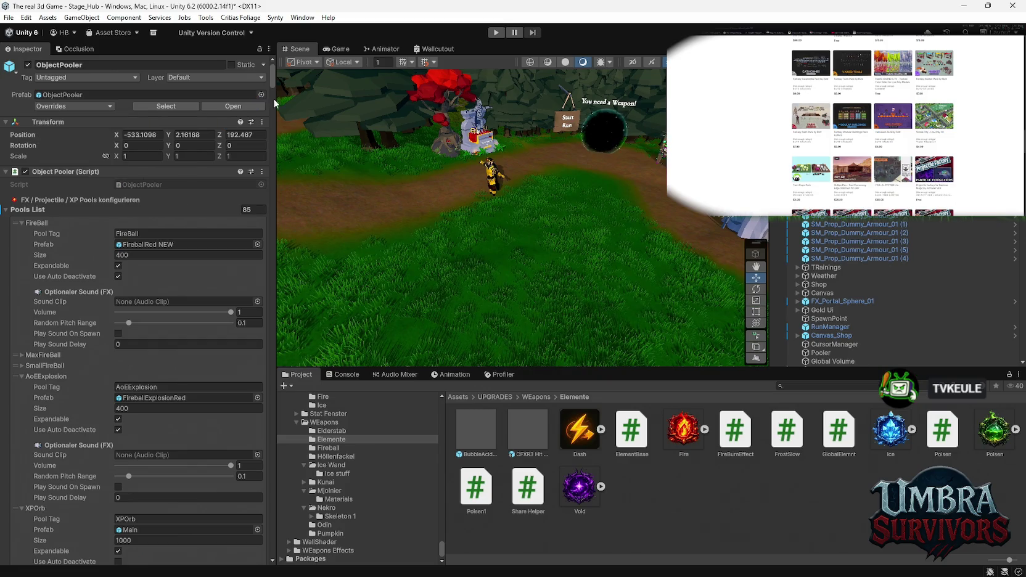
left_click_drag(273, 82, 257, 548)
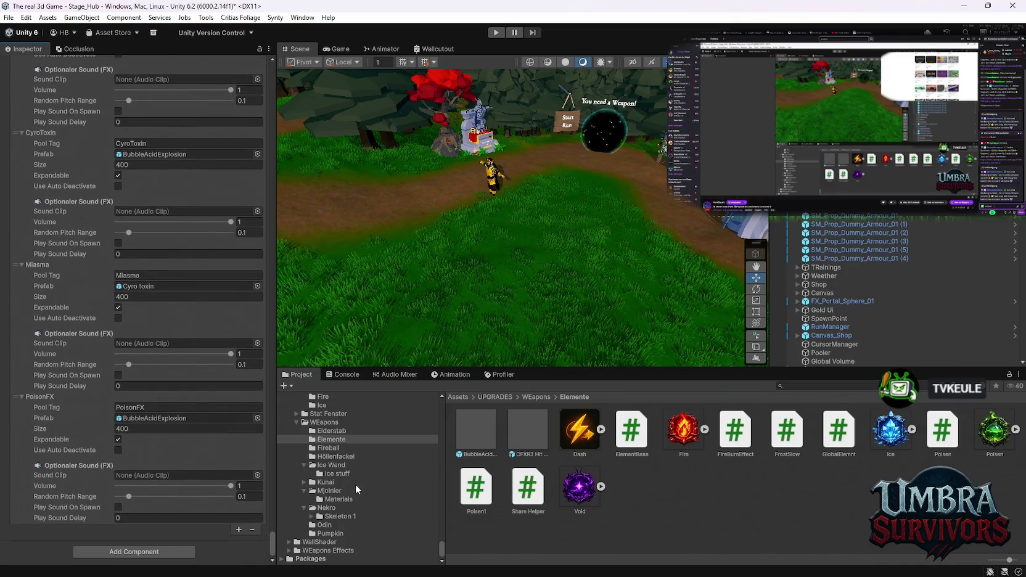
scroll(355, 483, "up", 10)
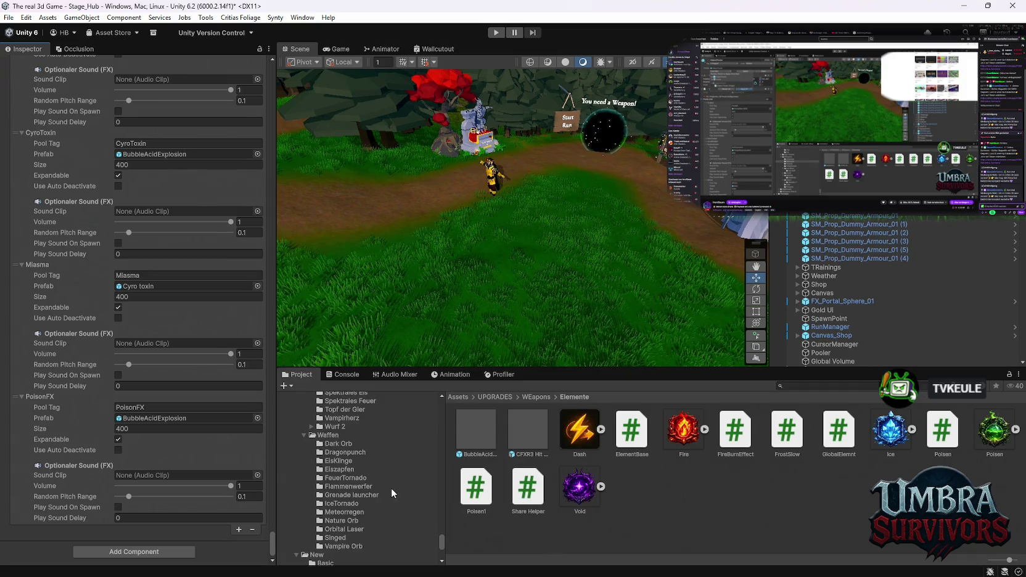
scroll(383, 496, "down", 10)
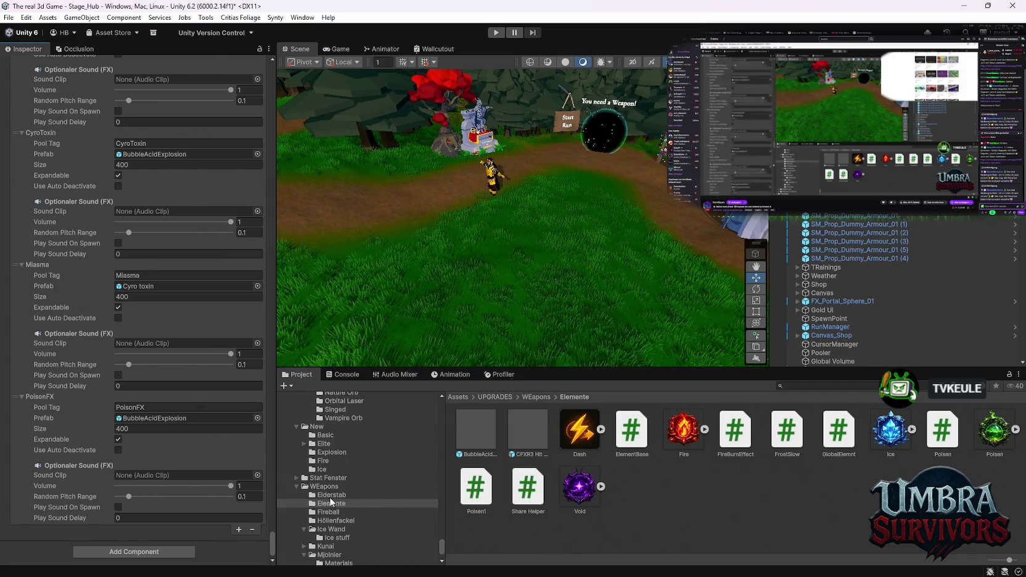
scroll(345, 496, "up", 10)
scroll(352, 495, "up", 10)
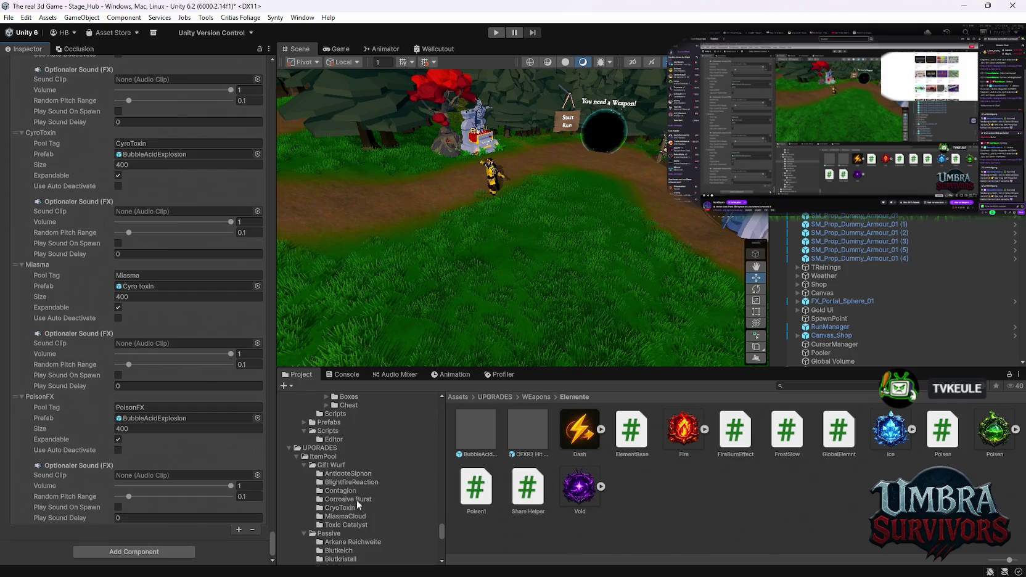
left_click(351, 473)
Read the AntidoteSiphon script's source in the Inspector
left_click(522, 432)
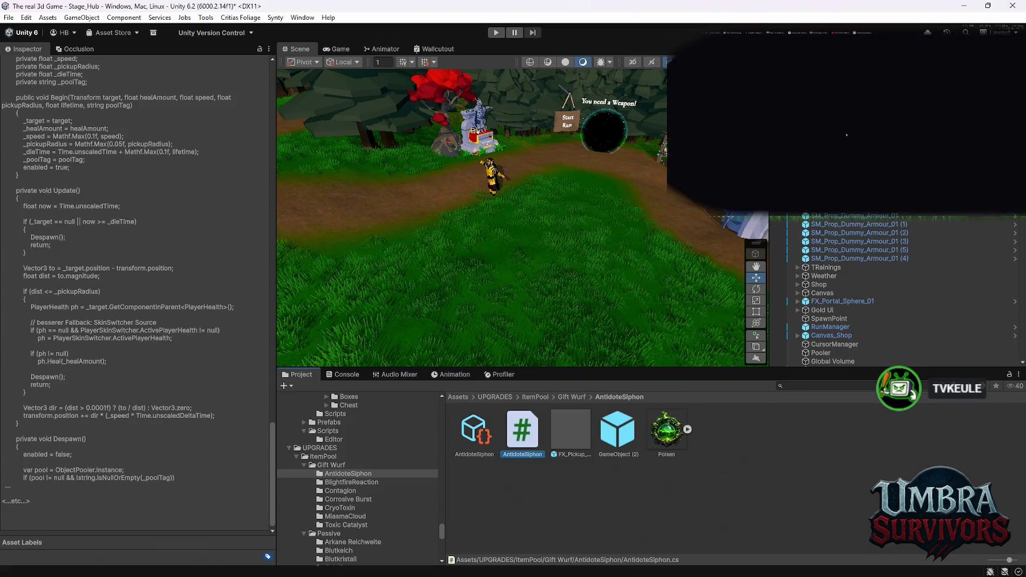
left_click(9, 17)
left_click(8, 17)
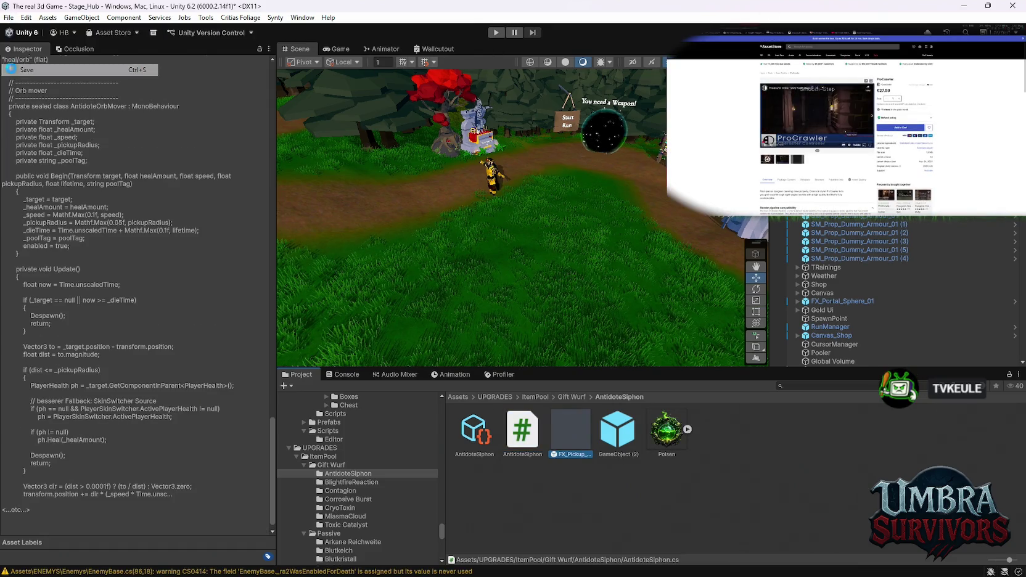
left_click(8, 17)
left_click(49, 134)
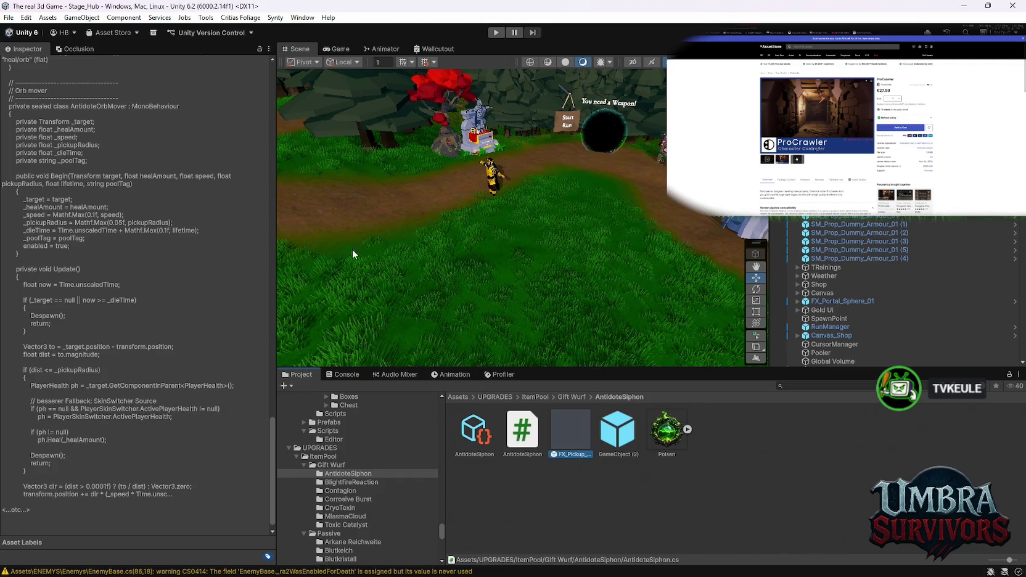
Bring up the FX_Pickup_Health_01 prefab's particle settings, which use the PolyCrystalGreen material
mouse_move(523, 432)
left_mouse_down()
mouse_move(634, 356)
mouse_move(599, 293)
mouse_move(614, 240)
mouse_move(679, 242)
mouse_move(659, 262)
left_mouse_up()
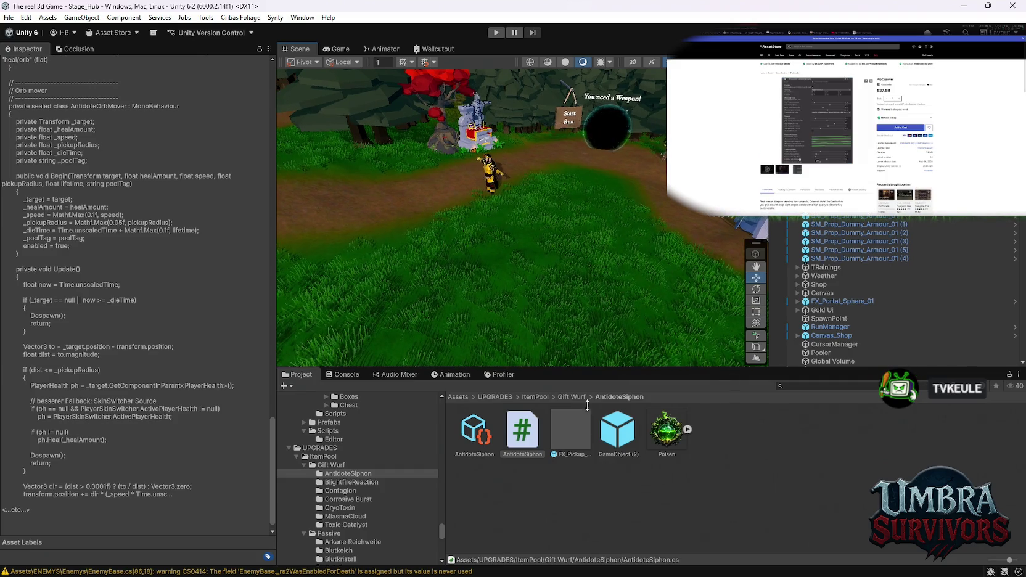
left_click(588, 431)
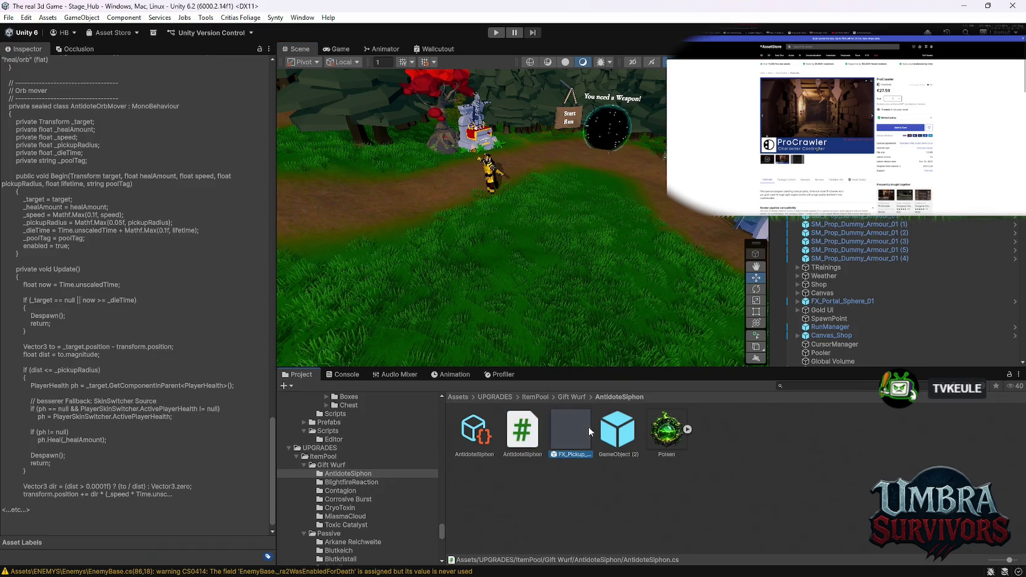
left_click(818, 148)
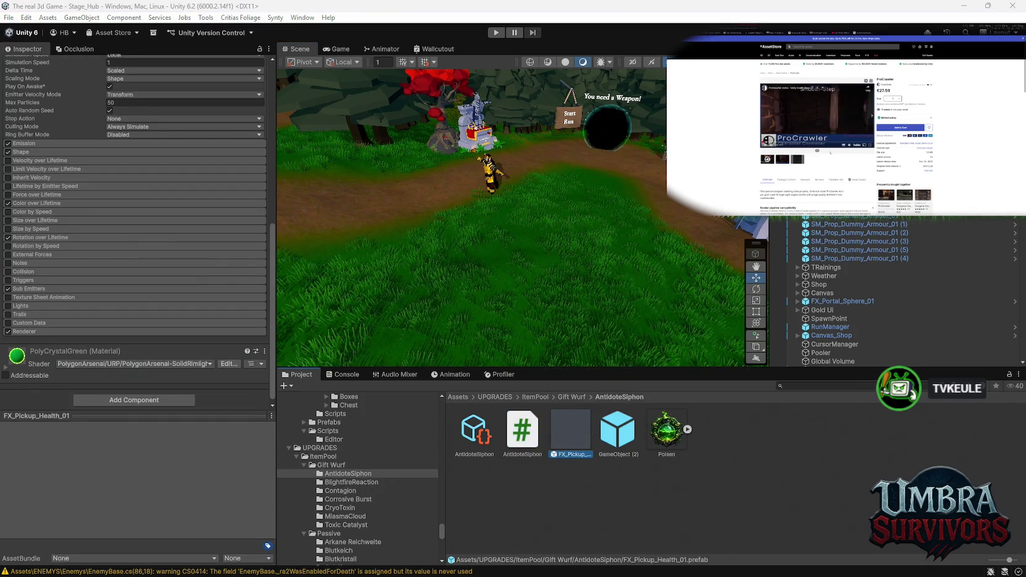
key("f")
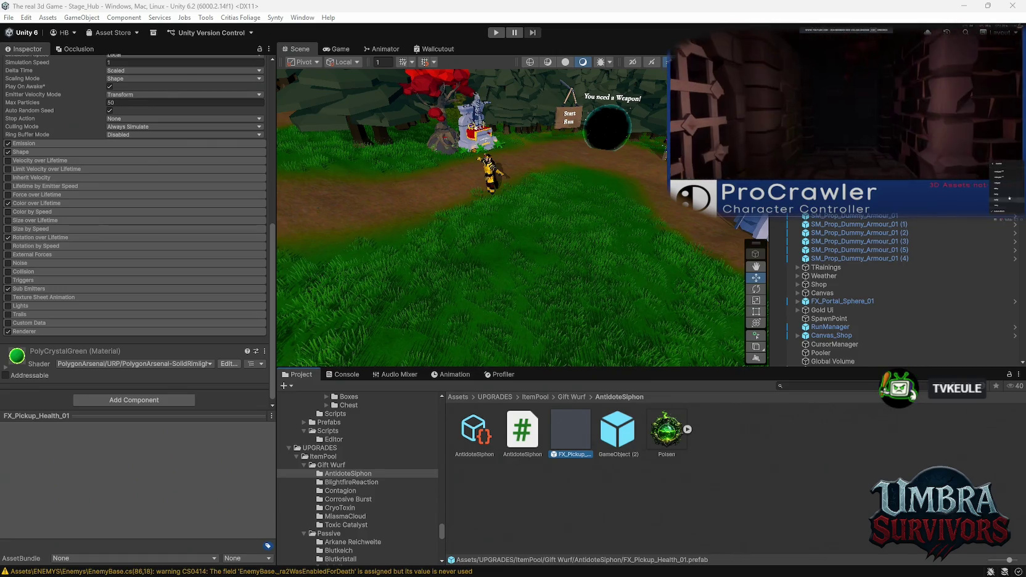
left_click(1005, 174)
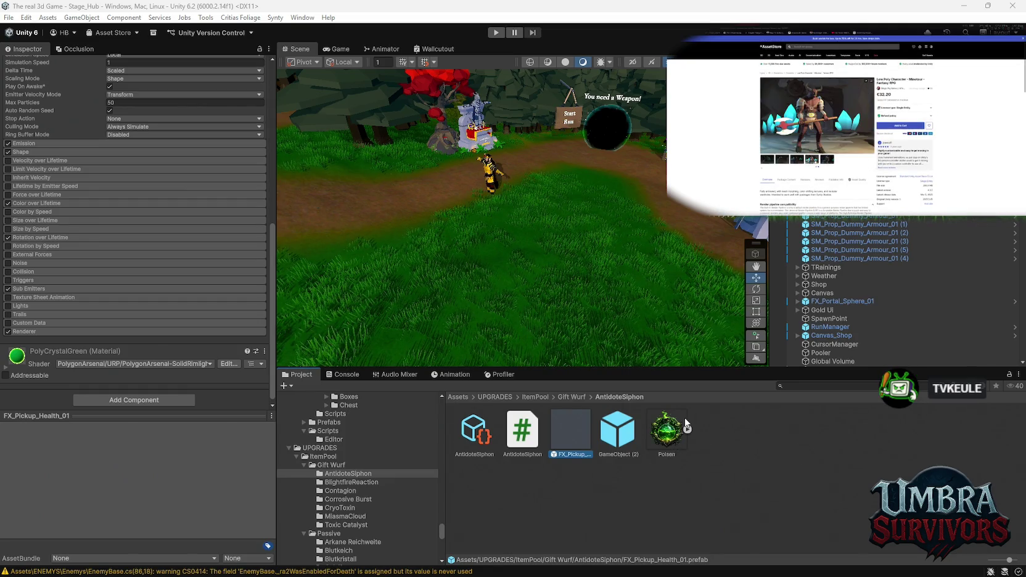
left_click(352, 482)
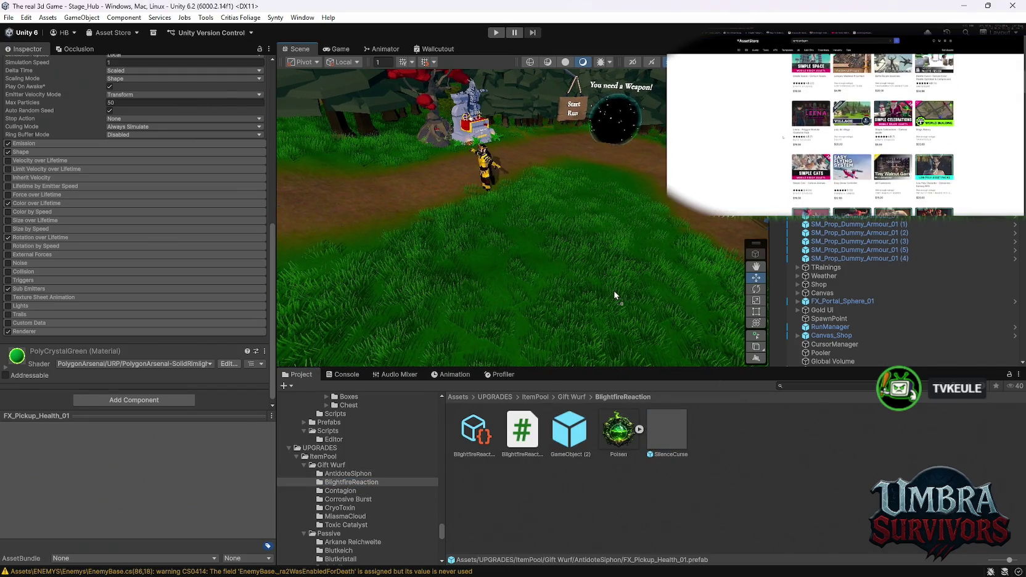
Select the SilenceCurse object in the scene and set its scale to 4 on X, Y and Z
mouse_move(631, 285)
left_mouse_down()
mouse_move(566, 307)
mouse_move(645, 328)
left_mouse_up()
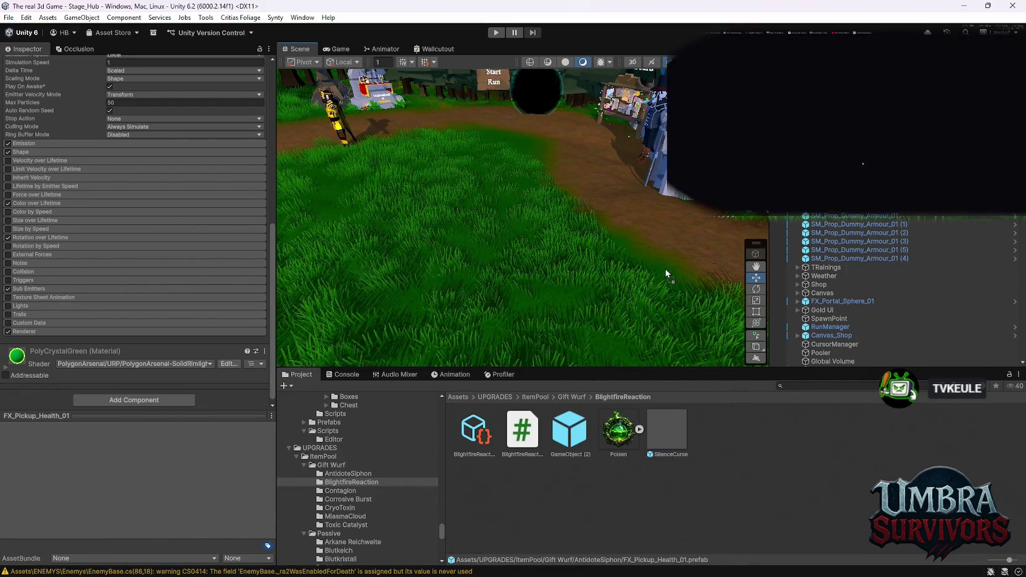
left_click(666, 269)
key("w")
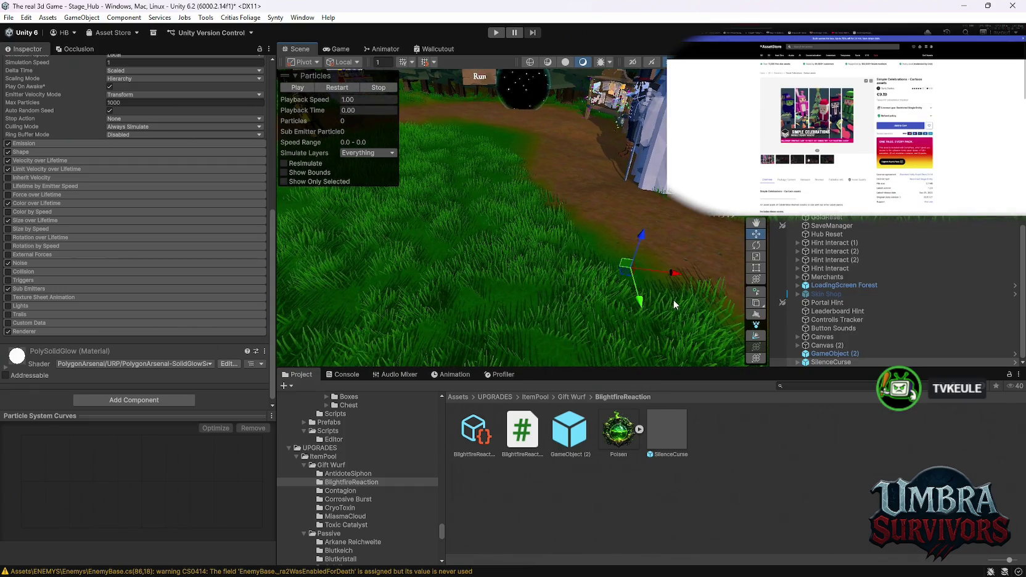
scroll(105, 204, "up", 10)
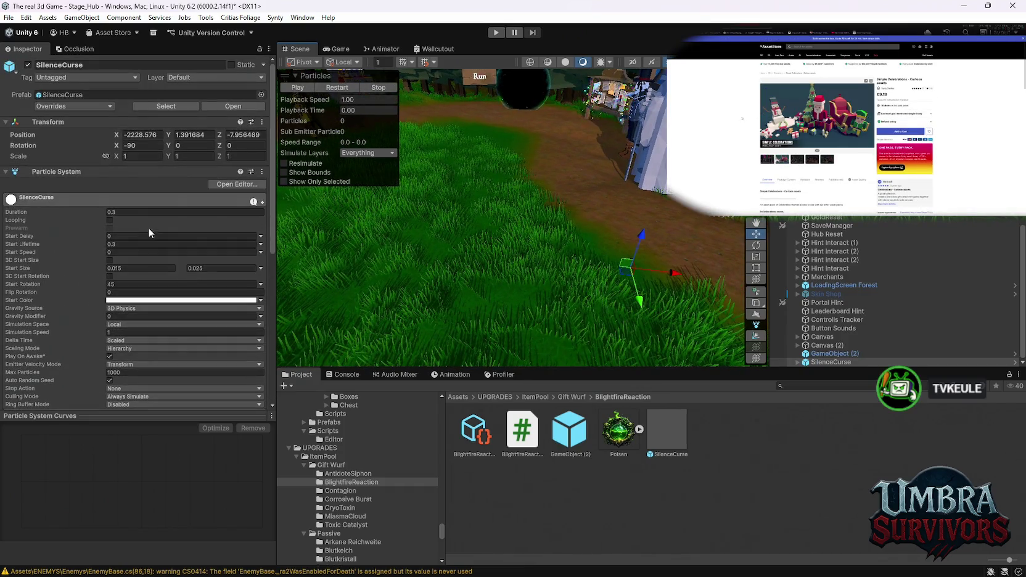
left_click(150, 157)
left_click(184, 158)
type("4")
left_click(250, 157)
type("4")
left_click(337, 89)
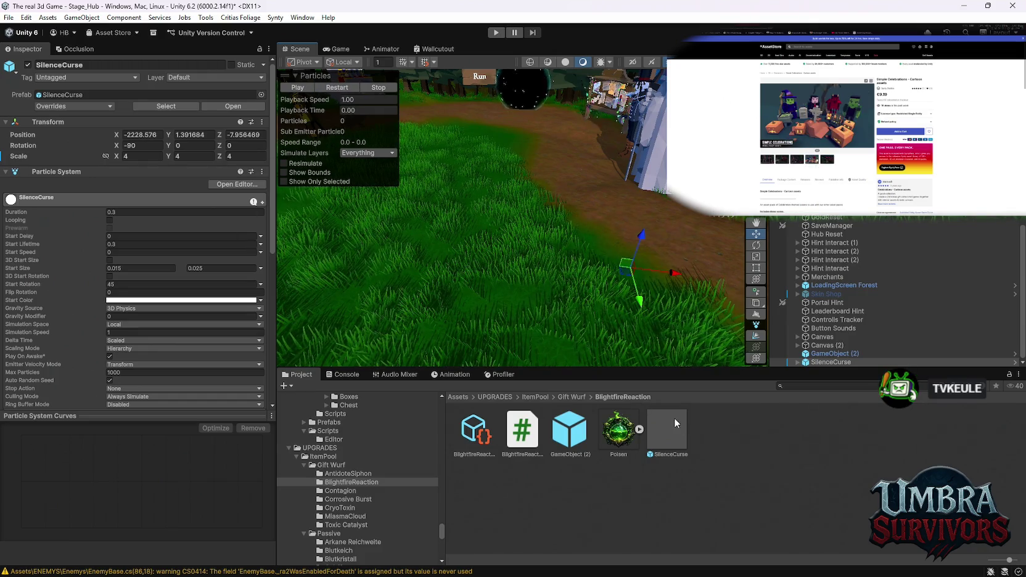
Delete the SilenceCurse object from the scene and inspect GameObject (2)
left_click(830, 360)
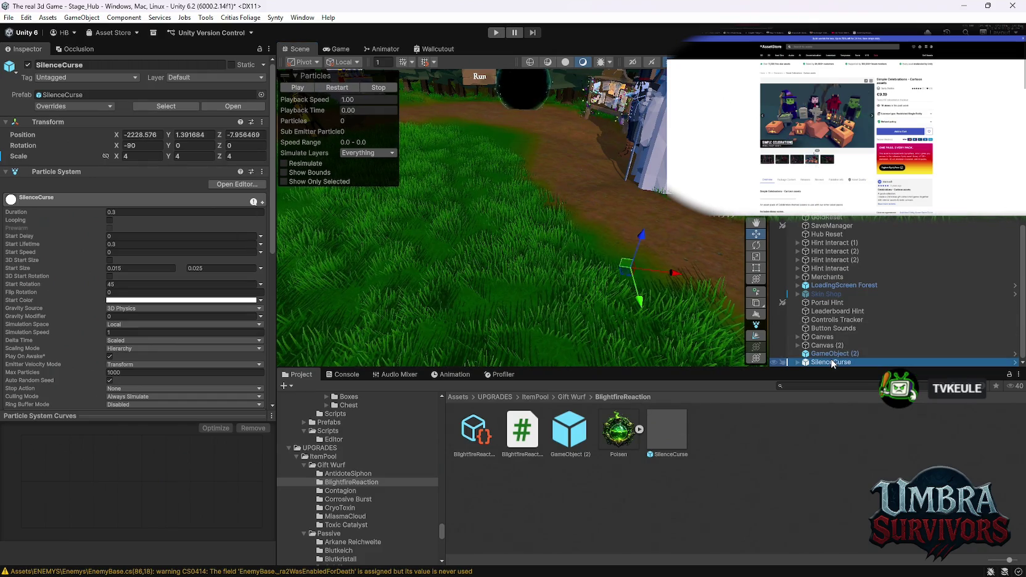
key("Delete")
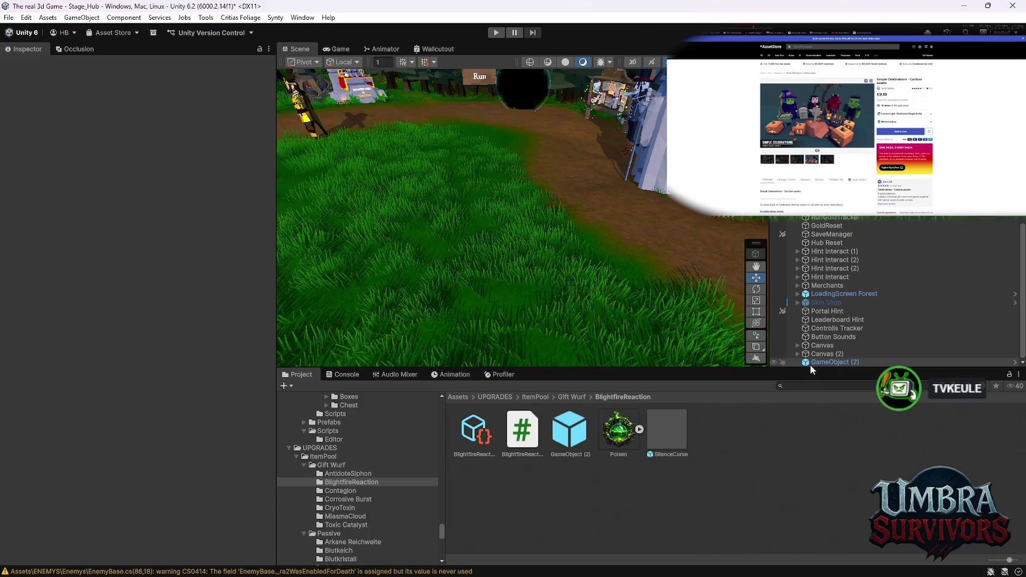
left_click(830, 362)
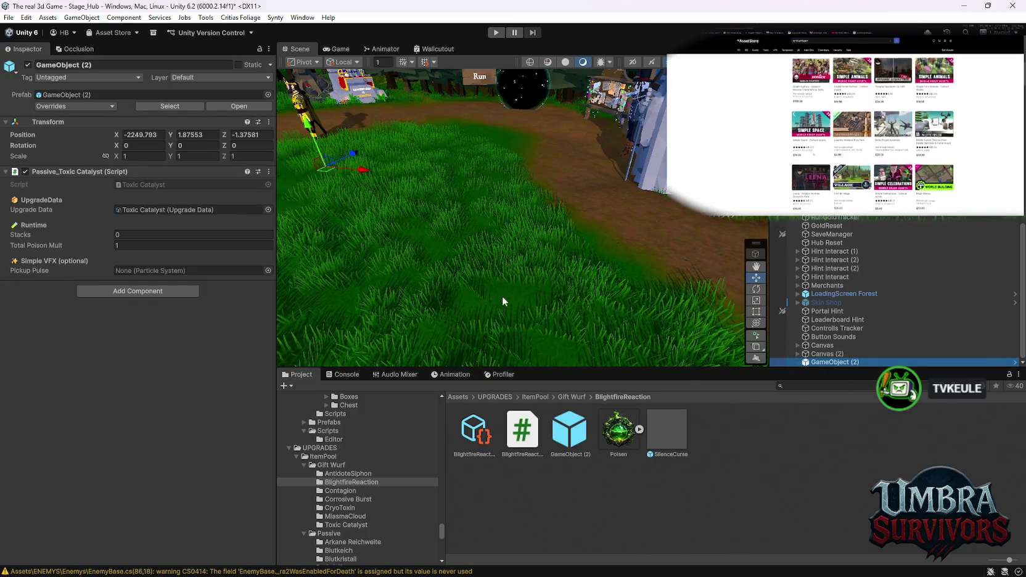
scroll(607, 196, "up", 2)
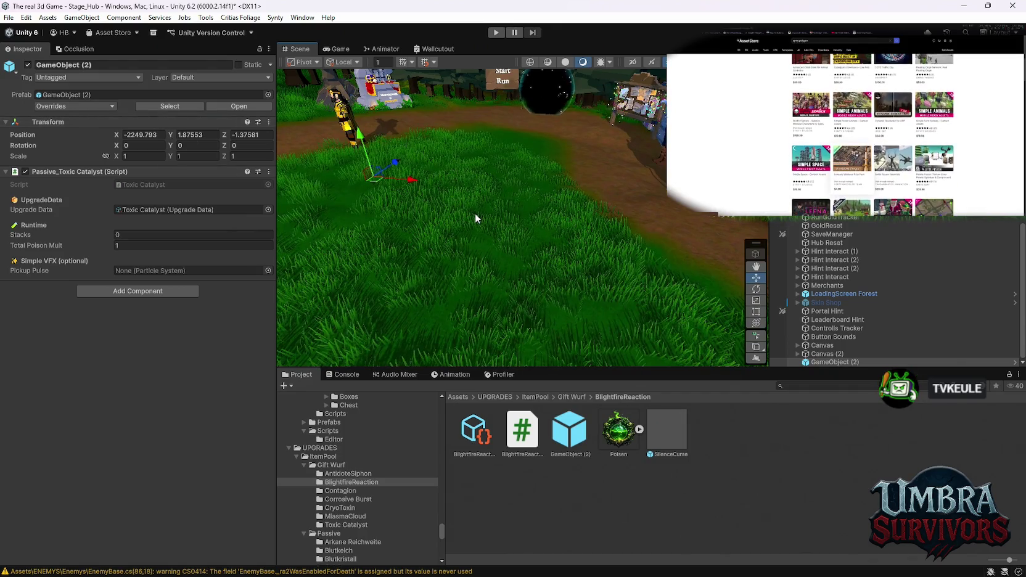
Scale the SilenceCurse effect prefab to 4, then select AcidMissile 1 in the Contagion folder
left_click(667, 431)
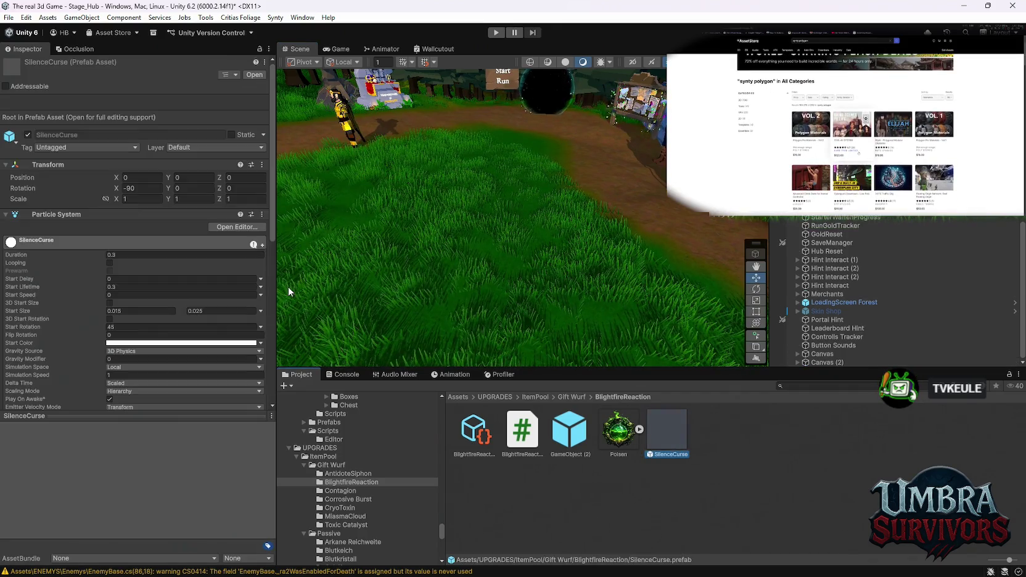
type("4")
key("Tab")
type("4")
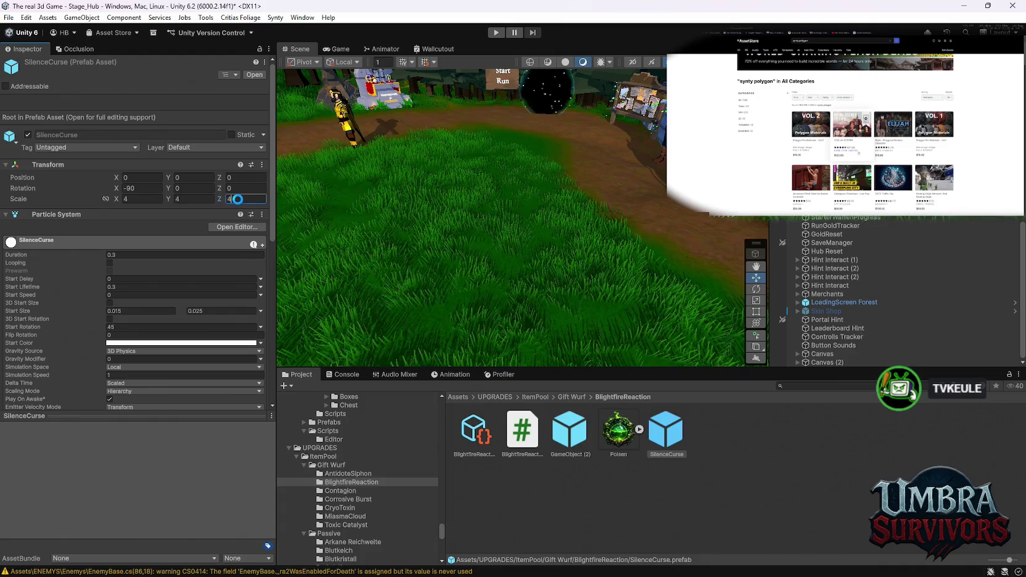
left_click(354, 492)
left_click(474, 432)
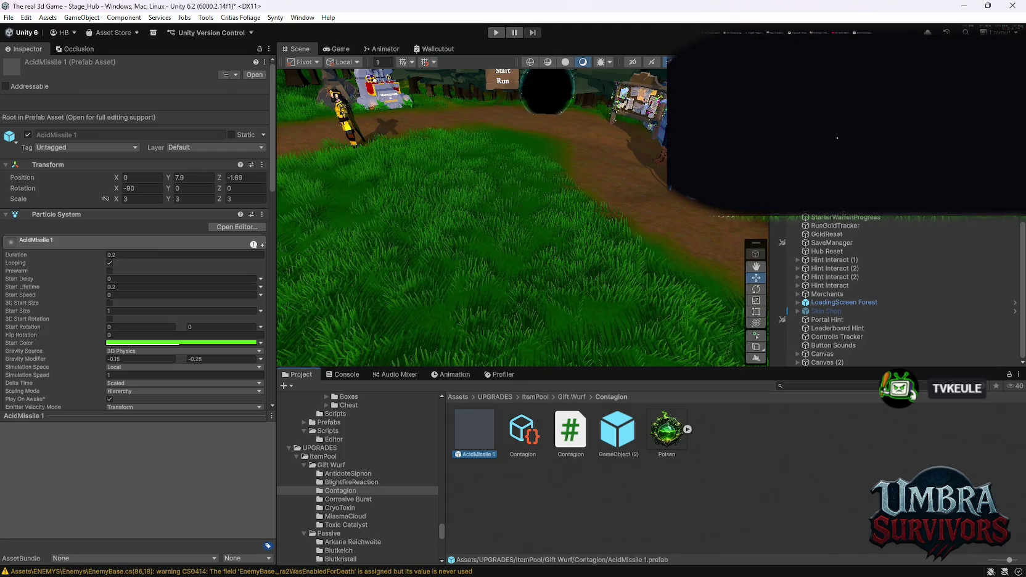
Scroll through the AcidMissile 1 prefab's Inspector components
scroll(146, 306, "down", 12)
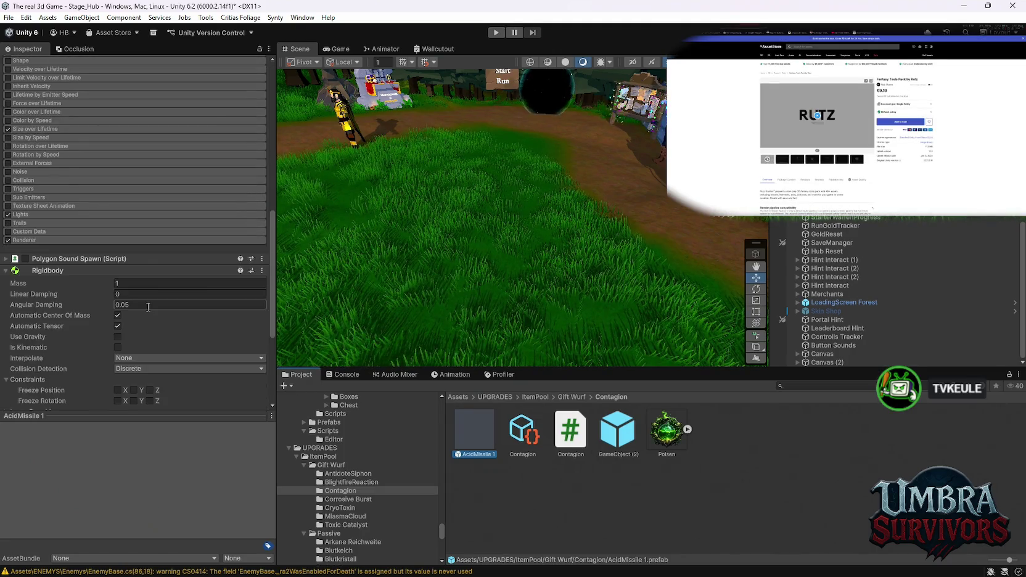
scroll(143, 313, "up", 5)
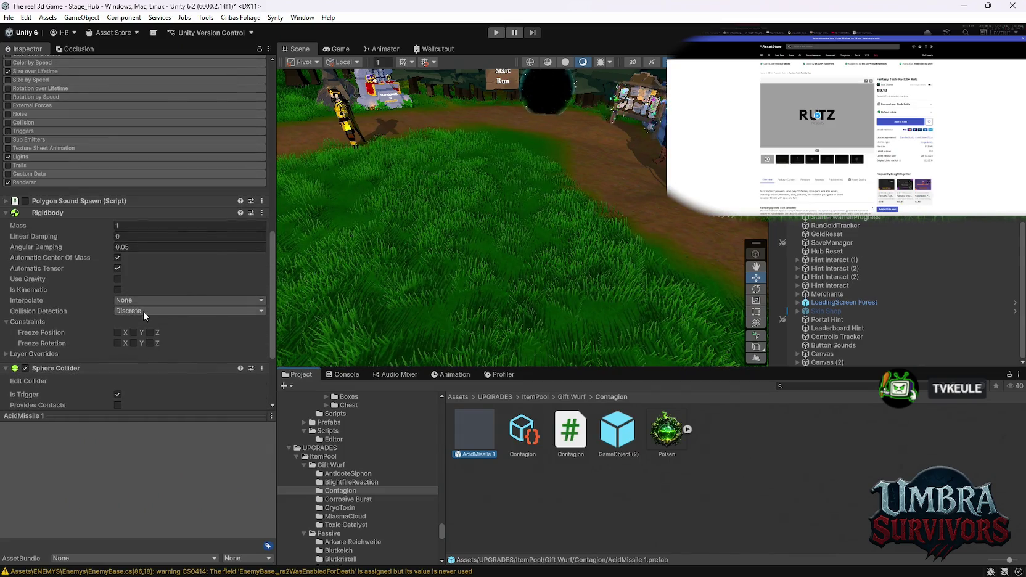
scroll(173, 321, "up", 15)
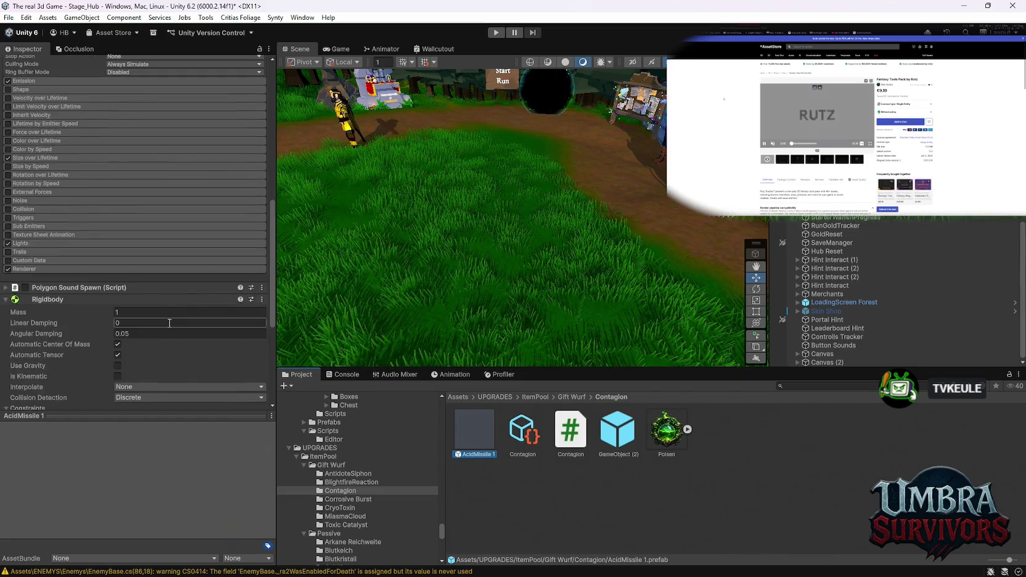
scroll(172, 315, "down", 15)
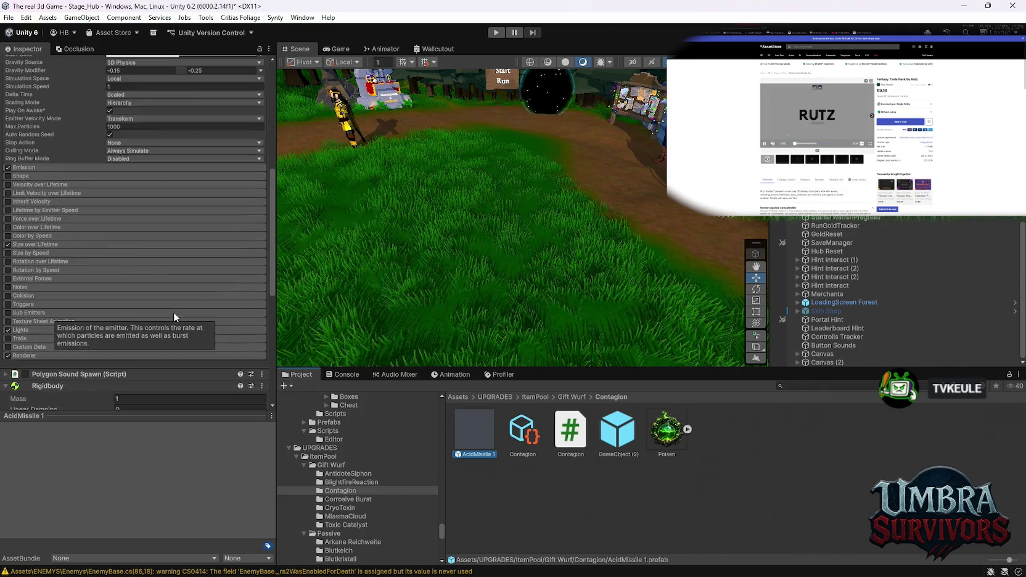
Review the DeathAcid prefab's particle settings in Corrosive Burst, including its 2.5 duration
left_click(340, 499)
left_click(563, 436)
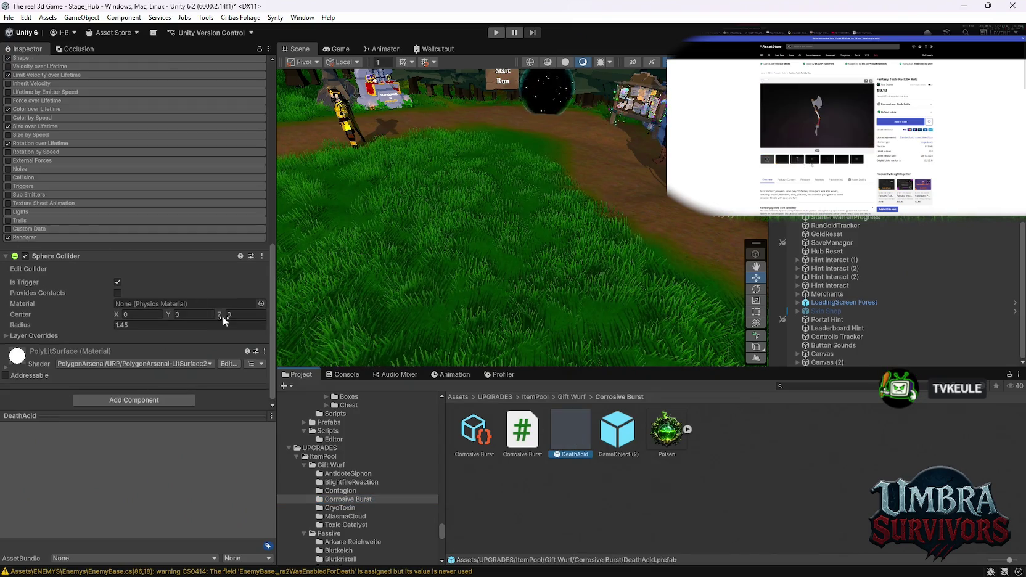
scroll(136, 298, "down", 10)
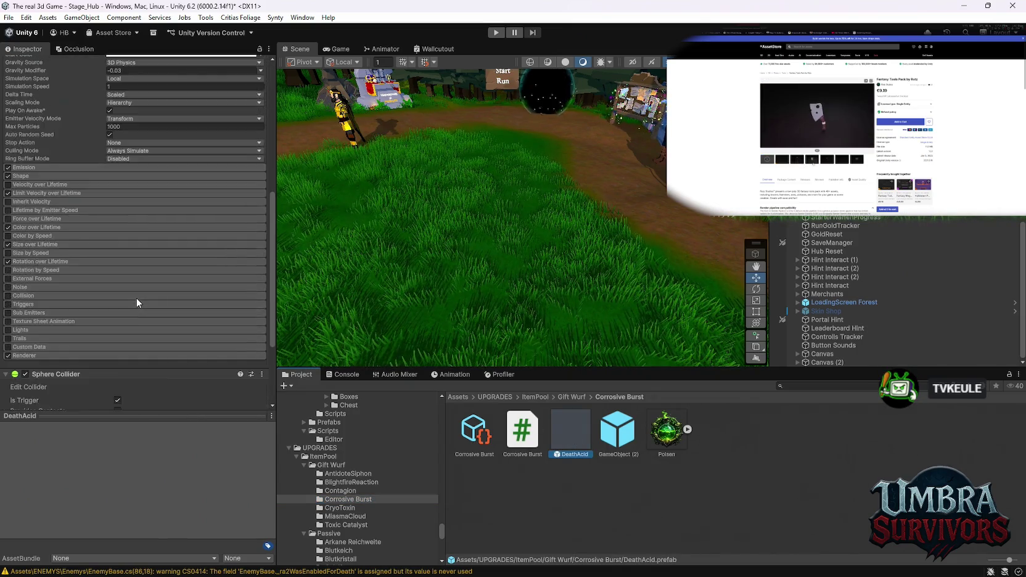
scroll(137, 292, "up", 10)
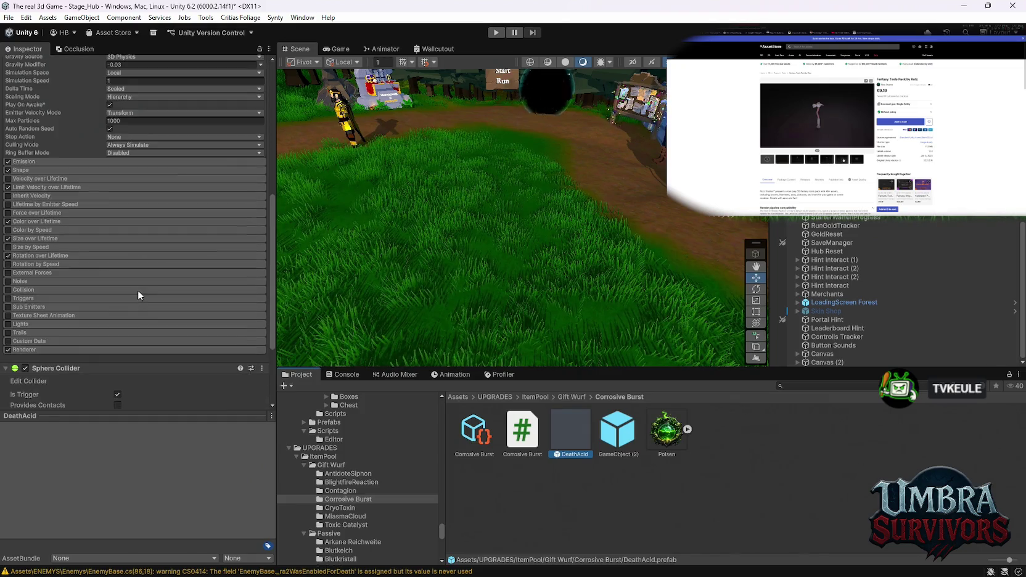
scroll(136, 220, "down", 3)
scroll(147, 222, "up", 3)
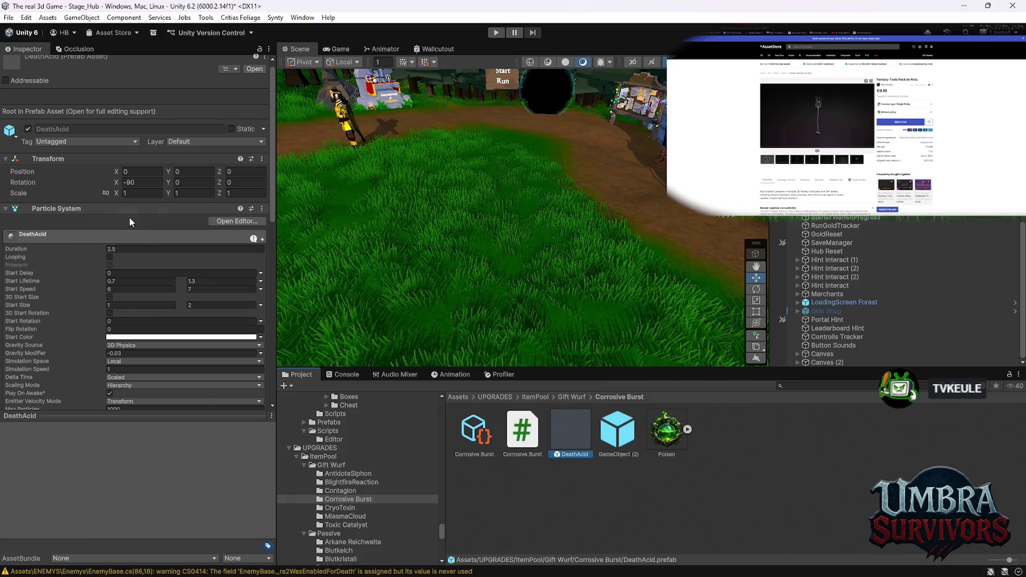
scroll(149, 251, "down", 5)
scroll(149, 252, "down", 5)
scroll(148, 276, "up", 10)
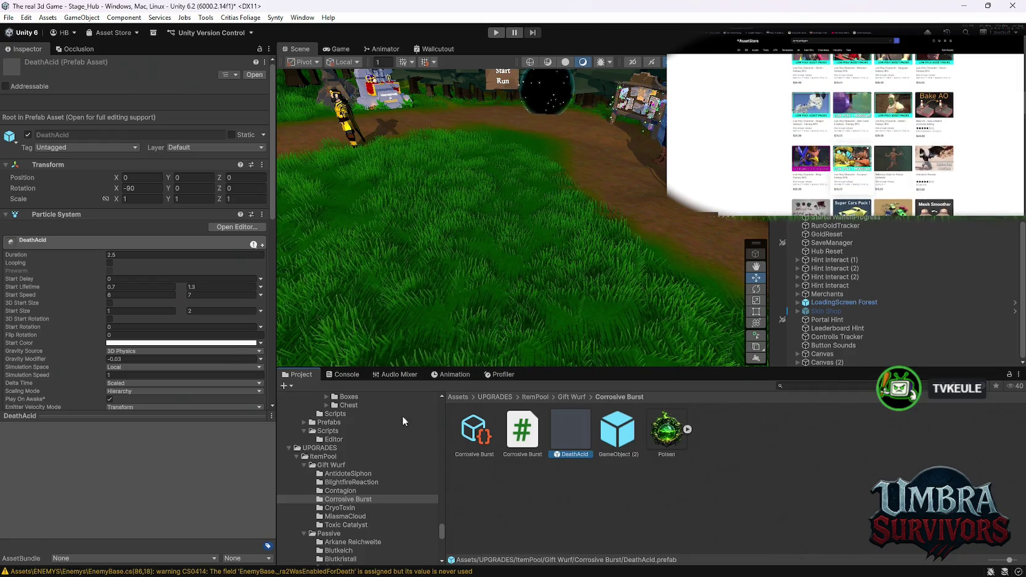
Set the DeathAcid prefab's scale to 4 on every axis
scroll(151, 311, "down", 5)
scroll(147, 295, "up", 4)
left_click(142, 170)
type("4")
key("Tab")
type("4")
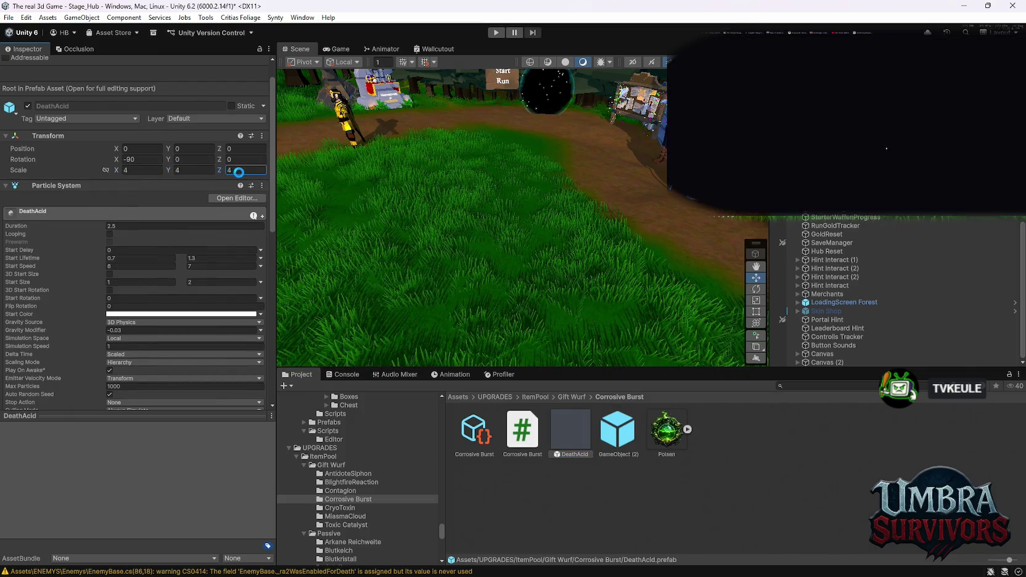
Set the BubbleAcidExplosion prefab in CryoToxin to scale 4 on every axis
left_click(339, 507)
left_click(474, 431)
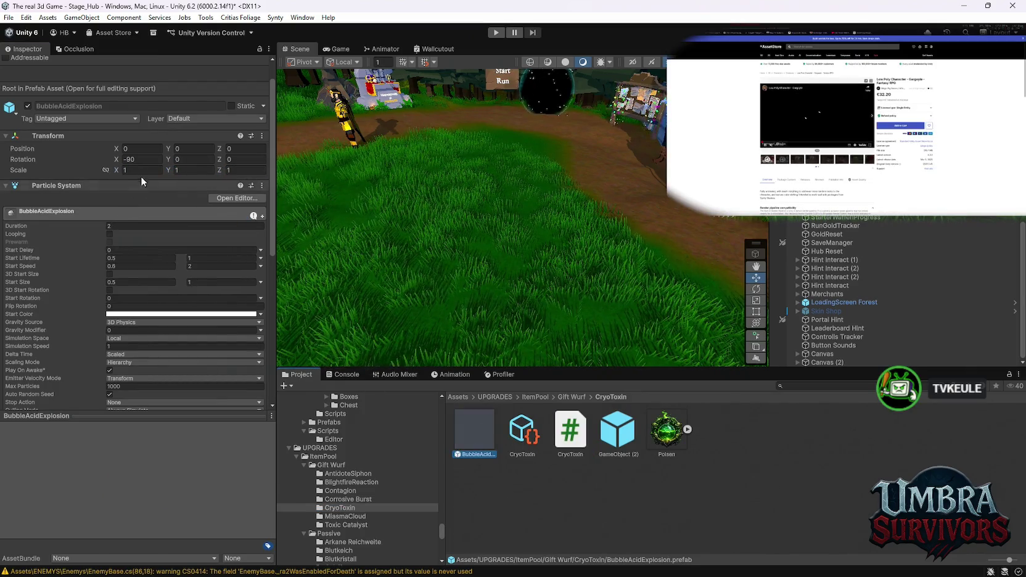
left_click(190, 169)
type("4")
left_click(239, 170)
type("4")
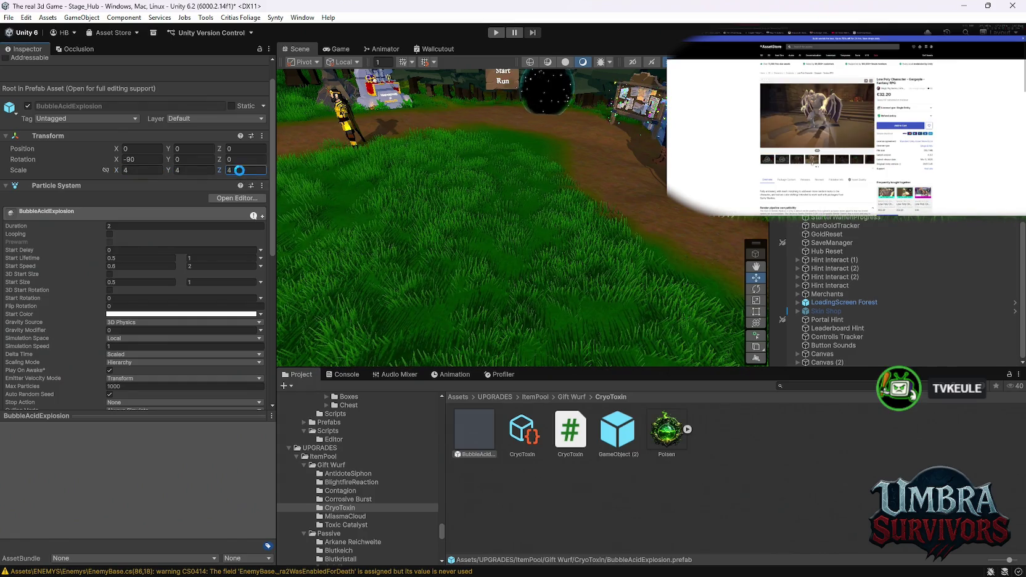
Set the Cyro toxin prefab in MiasmaCloud to scale 4 on every axis
left_click(345, 516)
left_click(474, 431)
left_click(210, 170)
type("4")
left_click(238, 168)
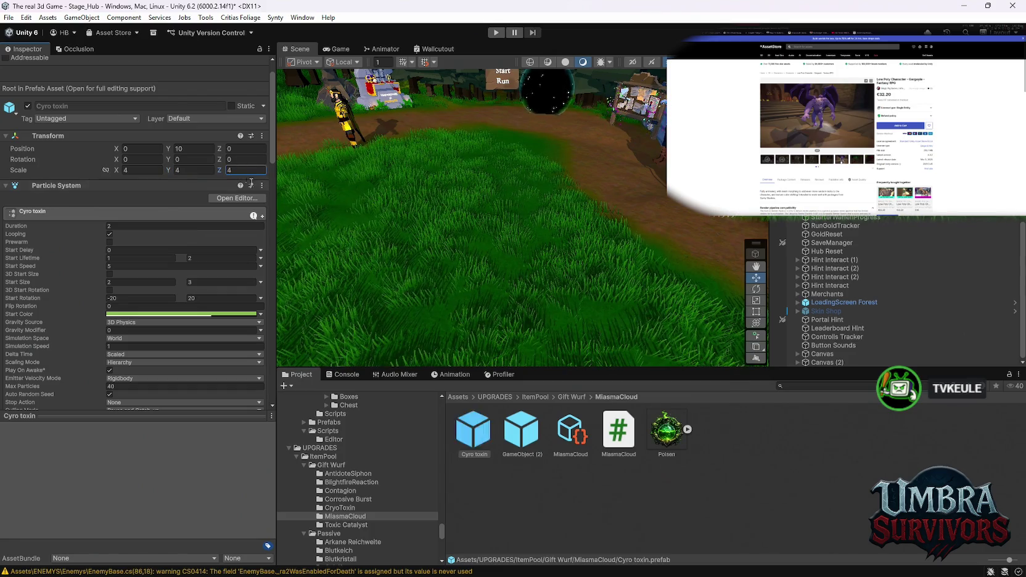
Move the GameObject (2) prefab from Toxic Catalyst into the MiasmaCloud folder
left_click(344, 524)
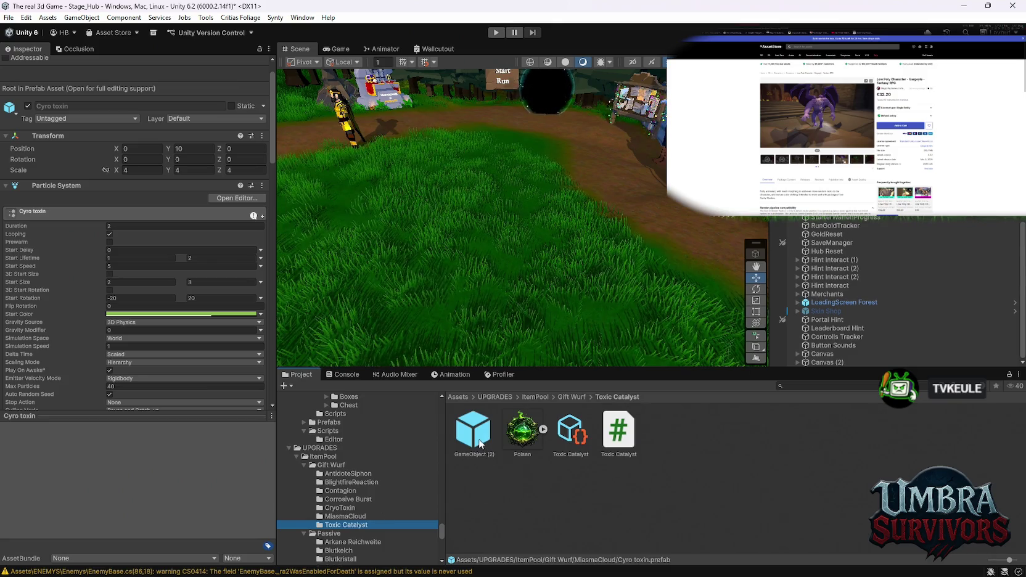
left_click(453, 429)
mouse_move(453, 429)
left_mouse_down()
mouse_move(547, 430)
mouse_move(340, 518)
left_mouse_up()
left_click(475, 439)
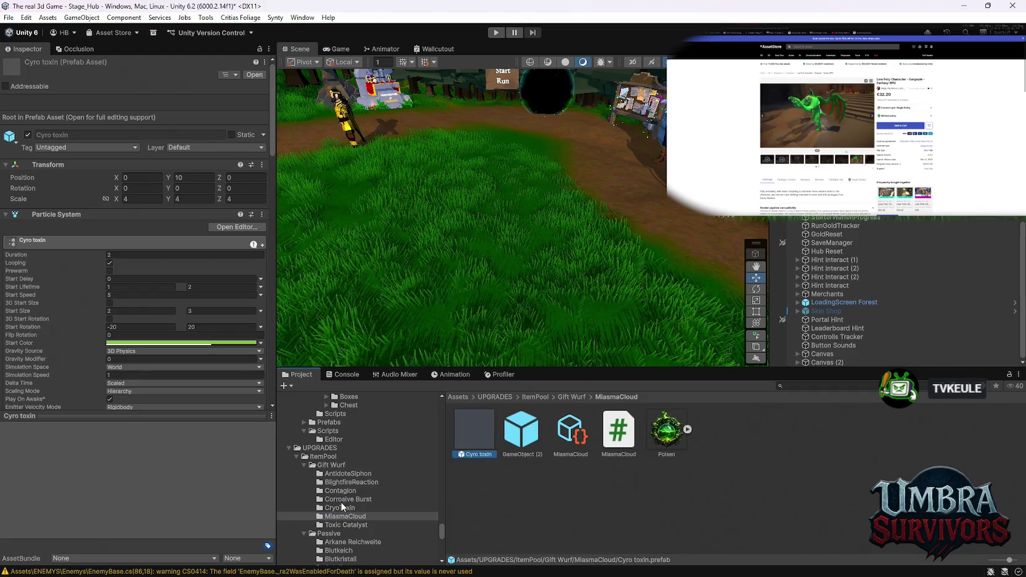
Recheck DeathAcid's new scale, then browse the AntidoteSiphon and Singed weapon folders
left_click(340, 500)
left_click(577, 431)
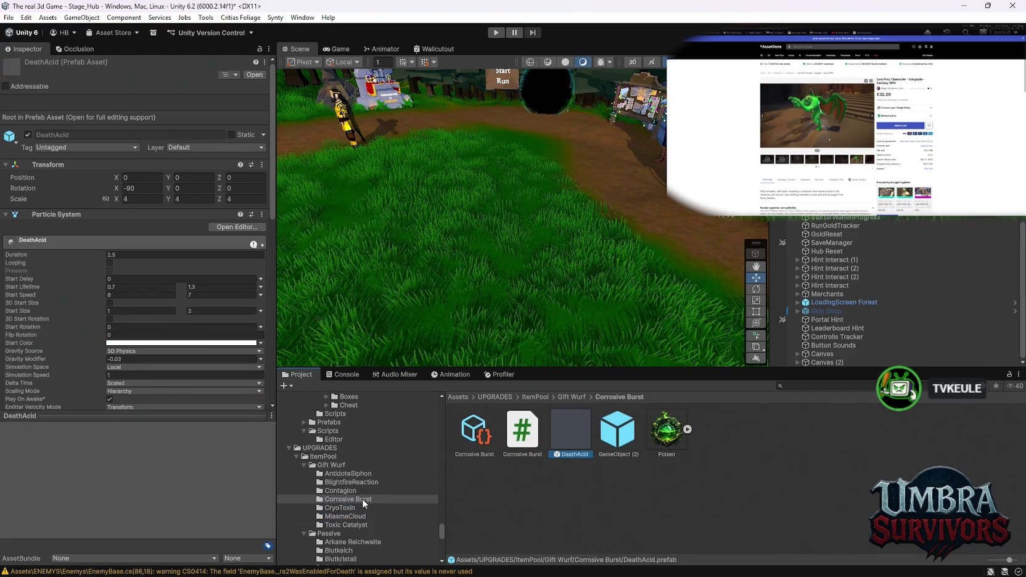
left_click(346, 482)
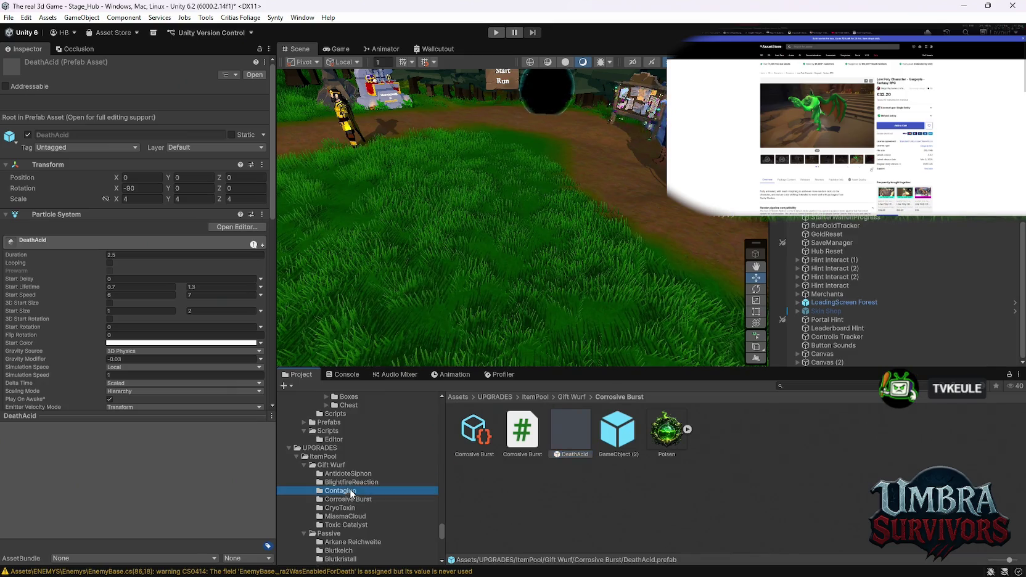
left_click(345, 474)
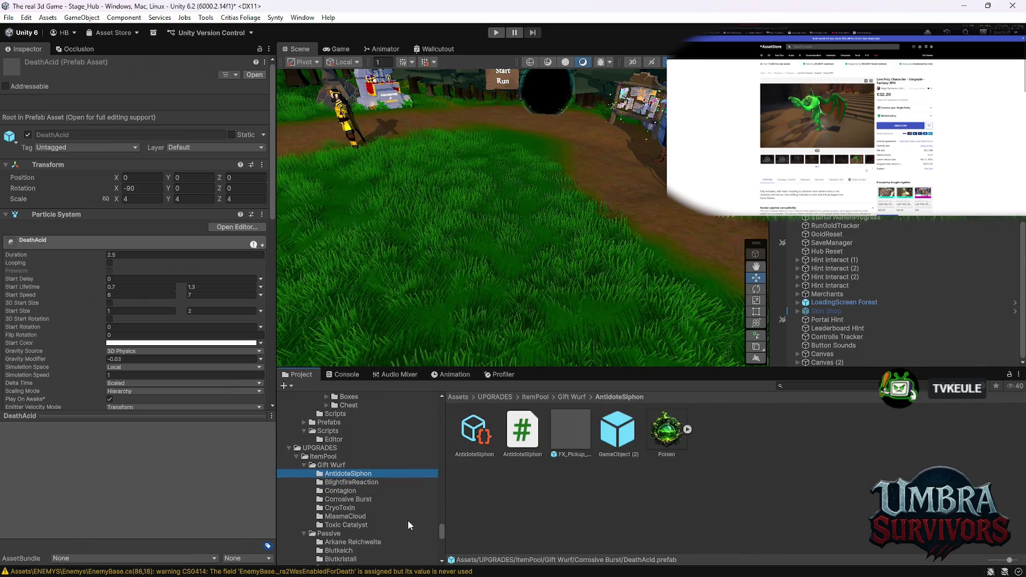
scroll(368, 492, "up", 3)
scroll(375, 492, "down", 10)
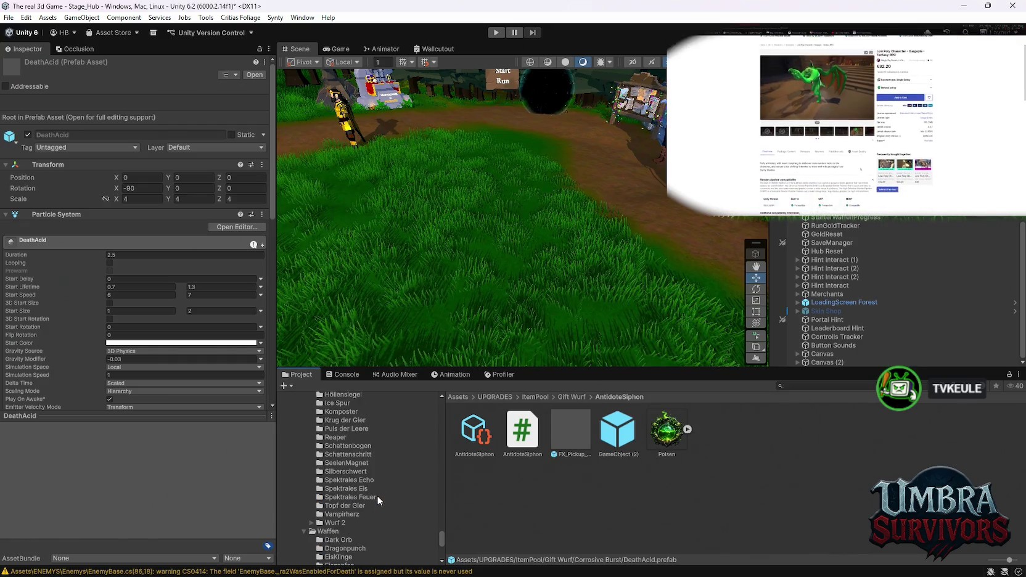
scroll(365, 518, "down", 5)
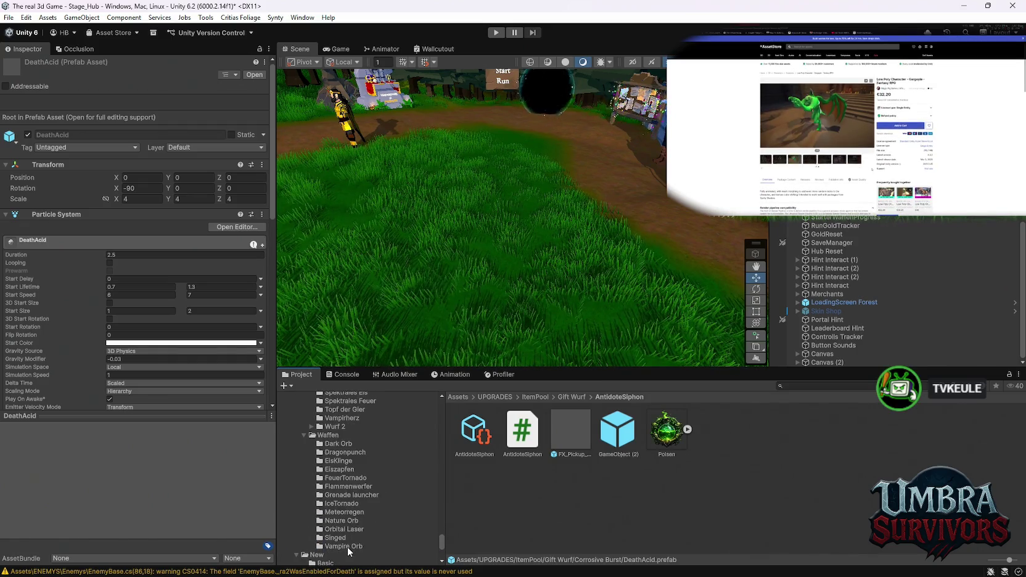
left_click(336, 537)
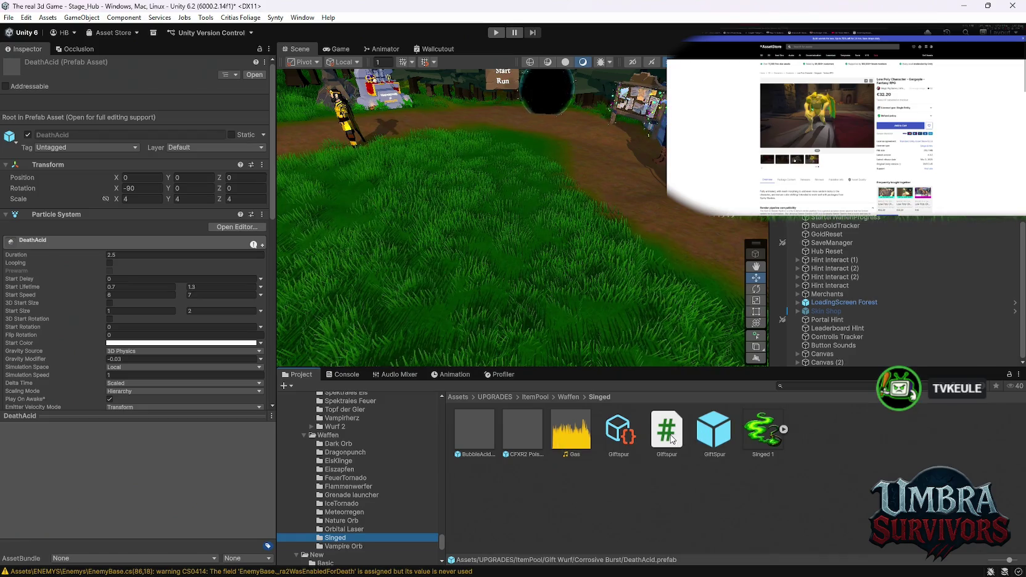
Confirm the Giftspur script is the poison-DoT-only version with stacks, then enter Play mode
left_click(668, 434)
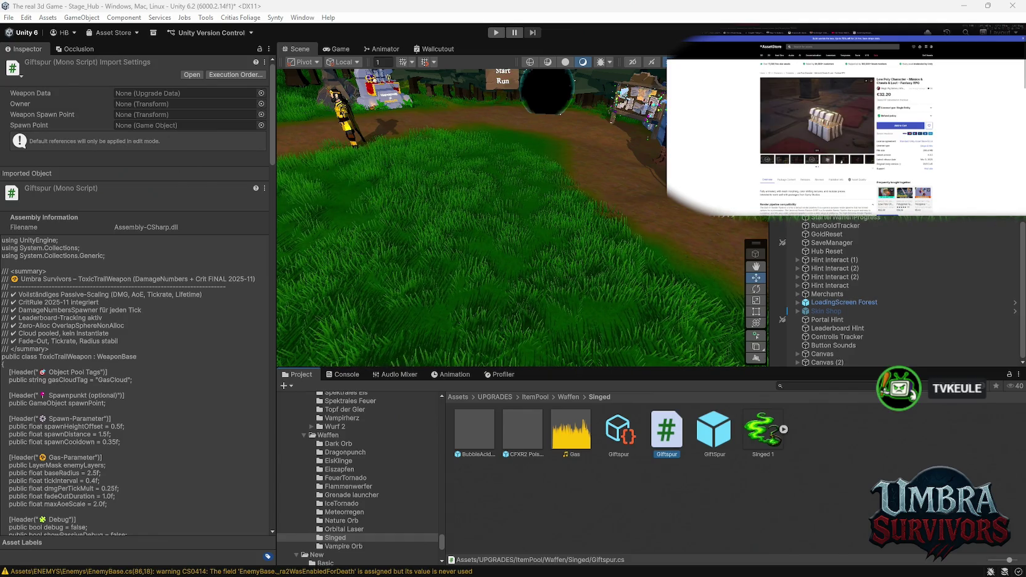
left_click(854, 161)
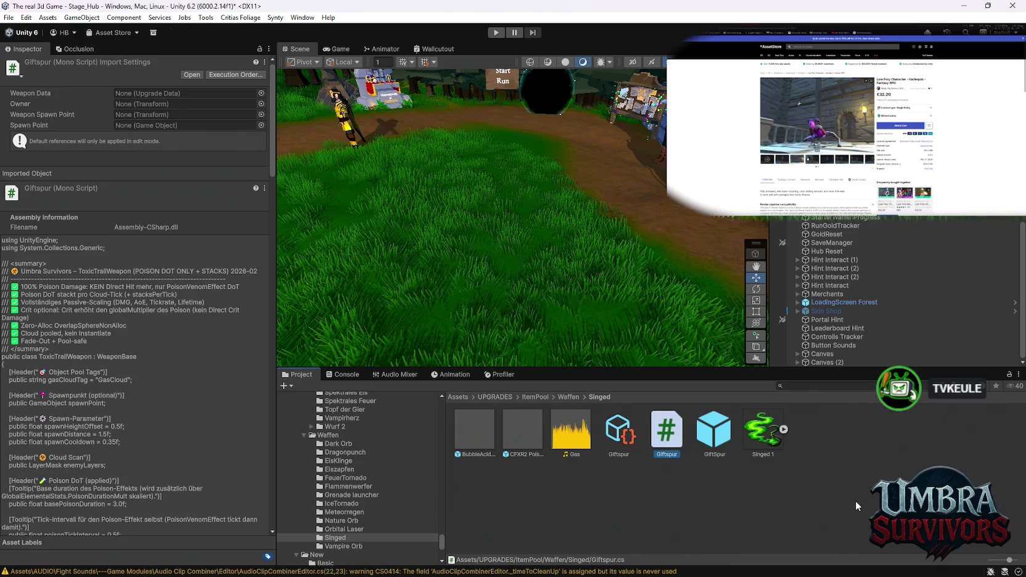
left_click(495, 32)
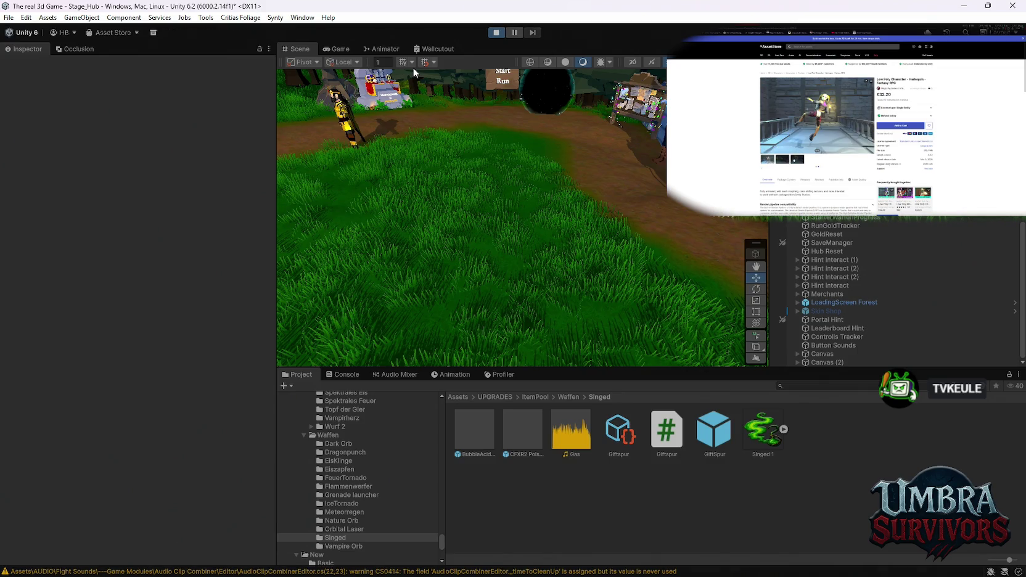
key("w")
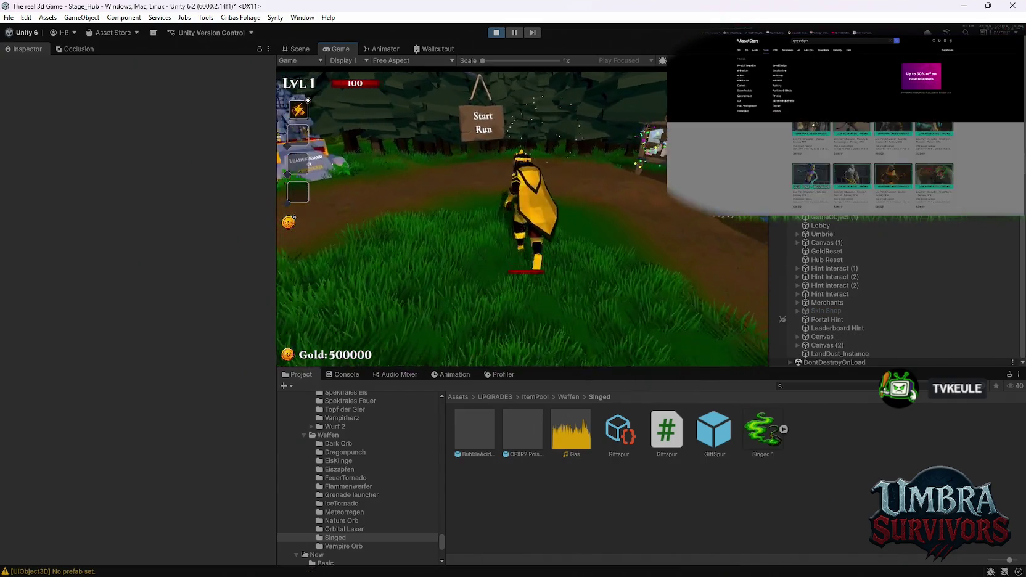
Reroll the upgrade cards eleven times until Poison Trail appears, then take it
left_click(532, 347)
left_click(531, 346)
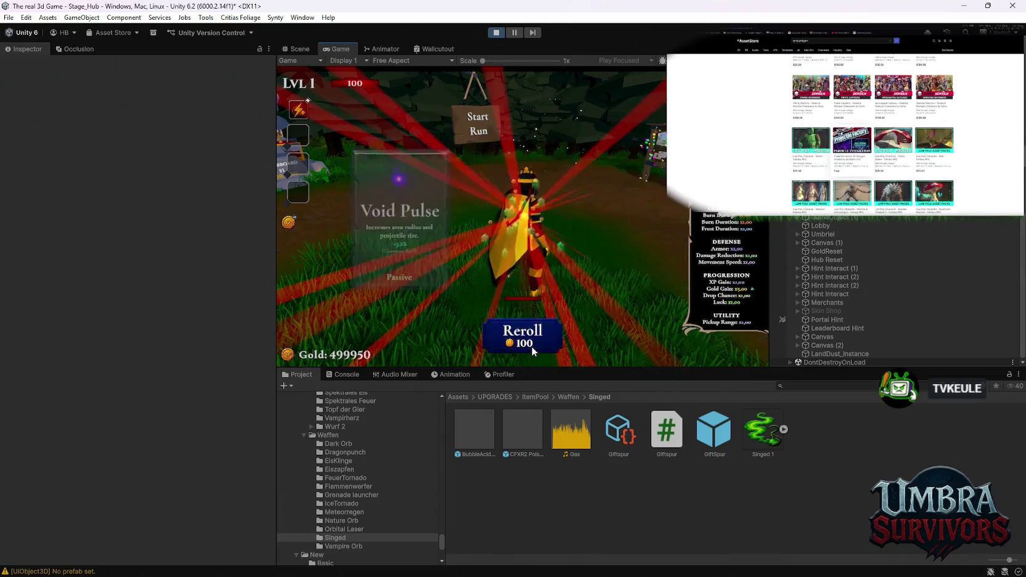
left_click(532, 347)
left_click(531, 346)
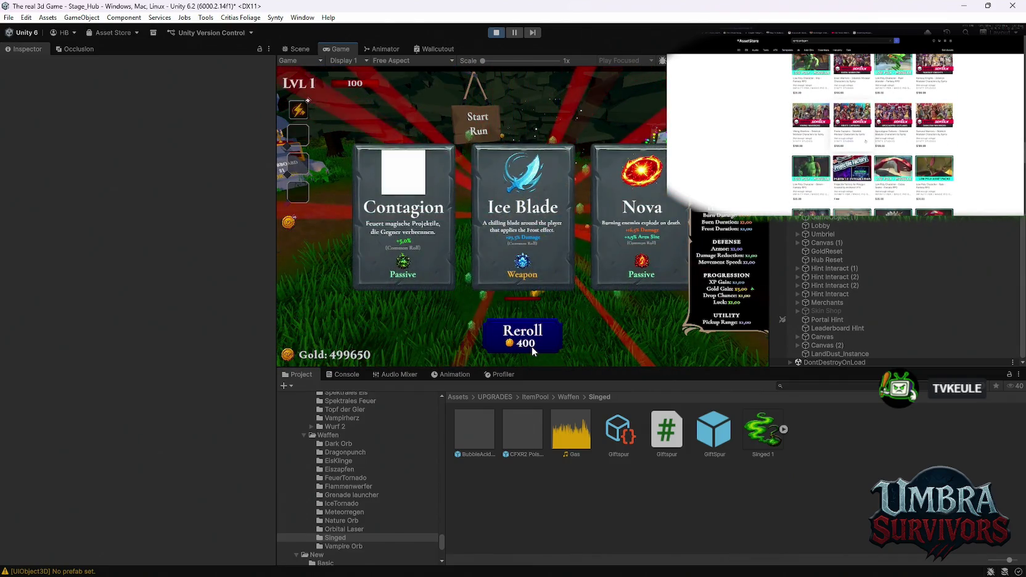
left_click(532, 346)
left_click(532, 347)
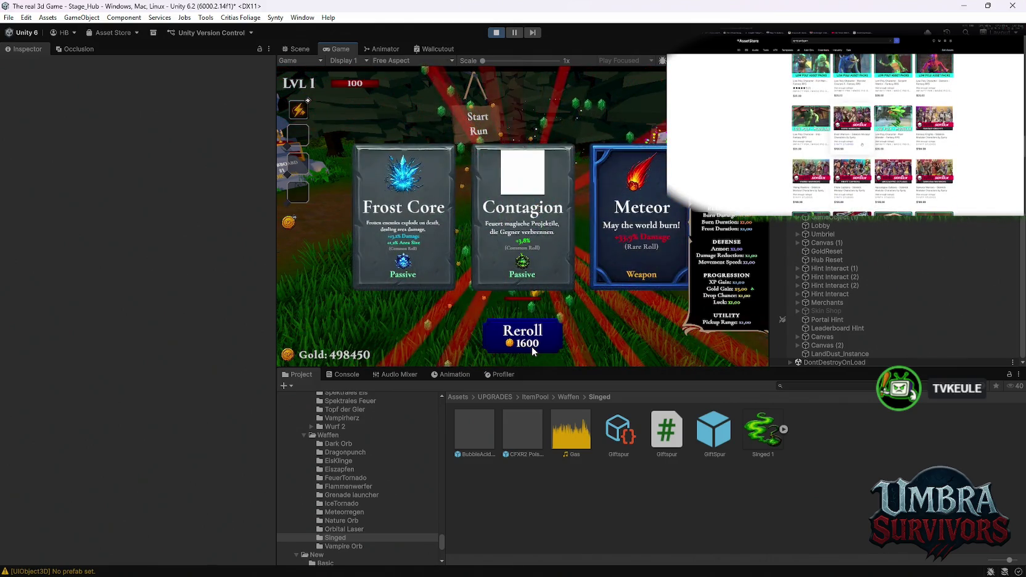
left_click(531, 346)
left_click(531, 347)
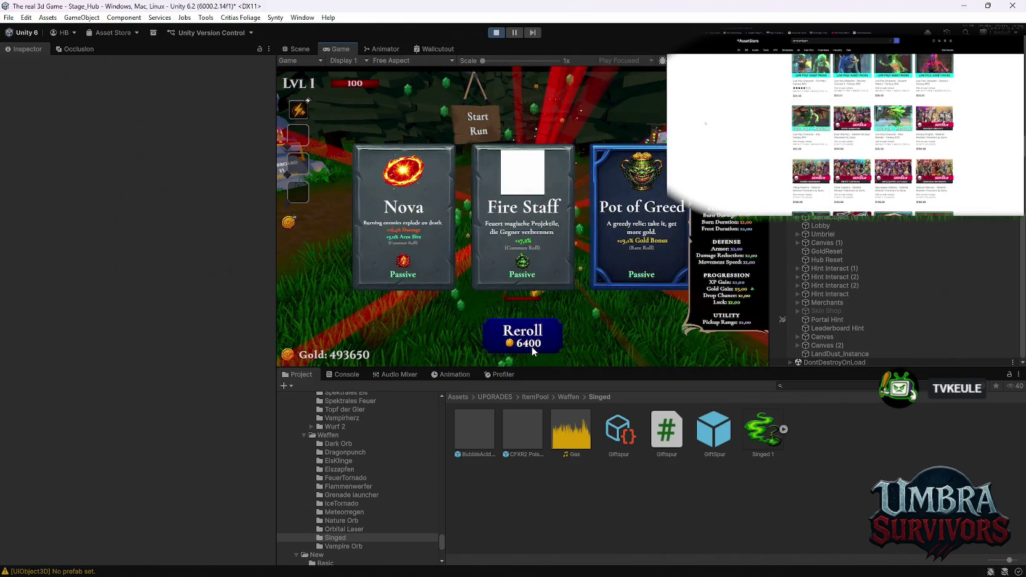
left_click(531, 347)
left_click(532, 346)
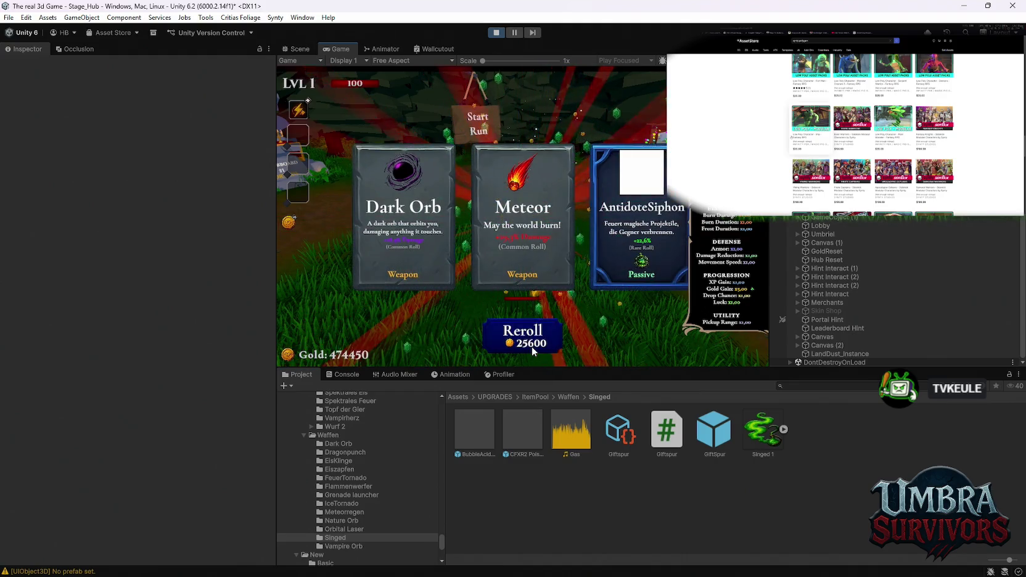
left_click(533, 345)
left_click(639, 237)
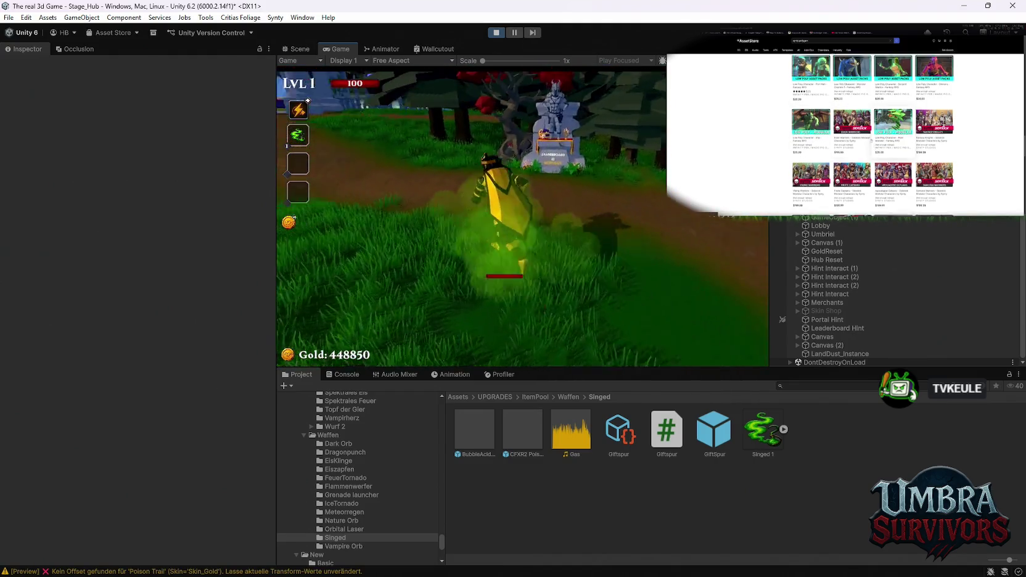
Run through the gate so the poison trail damages the training dummies, then pause the game
key("w")
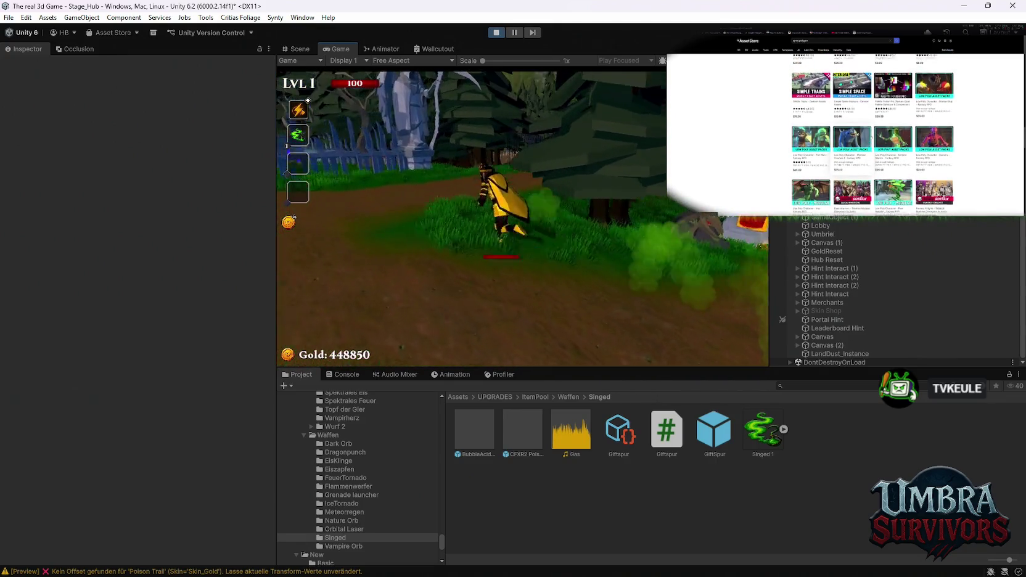
key("w")
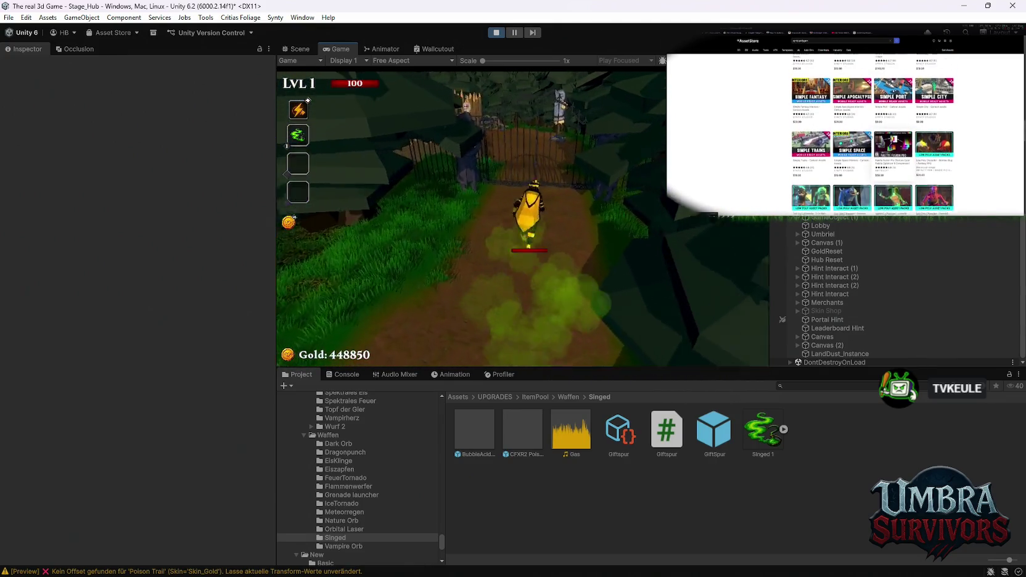
key("w")
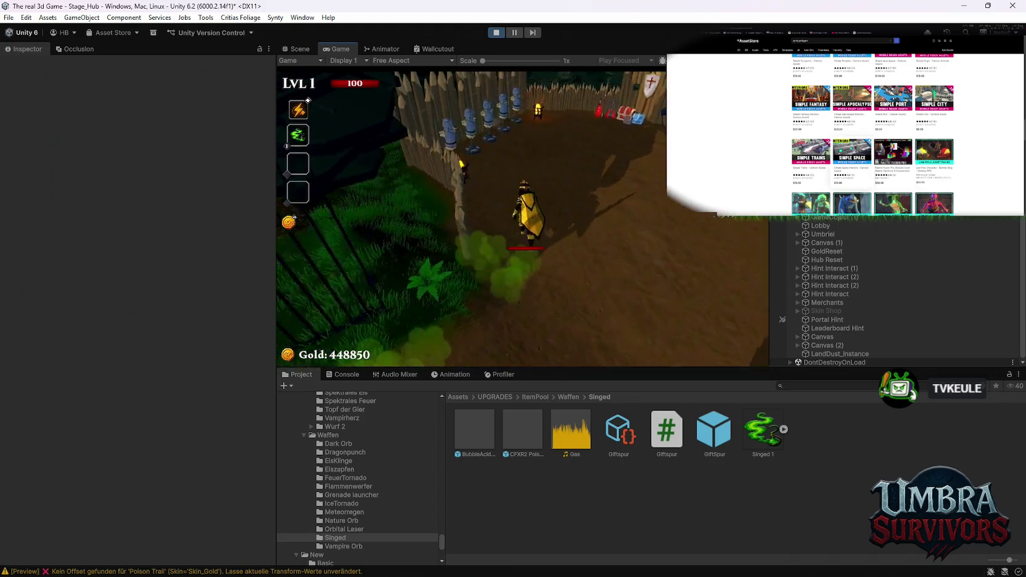
key("w")
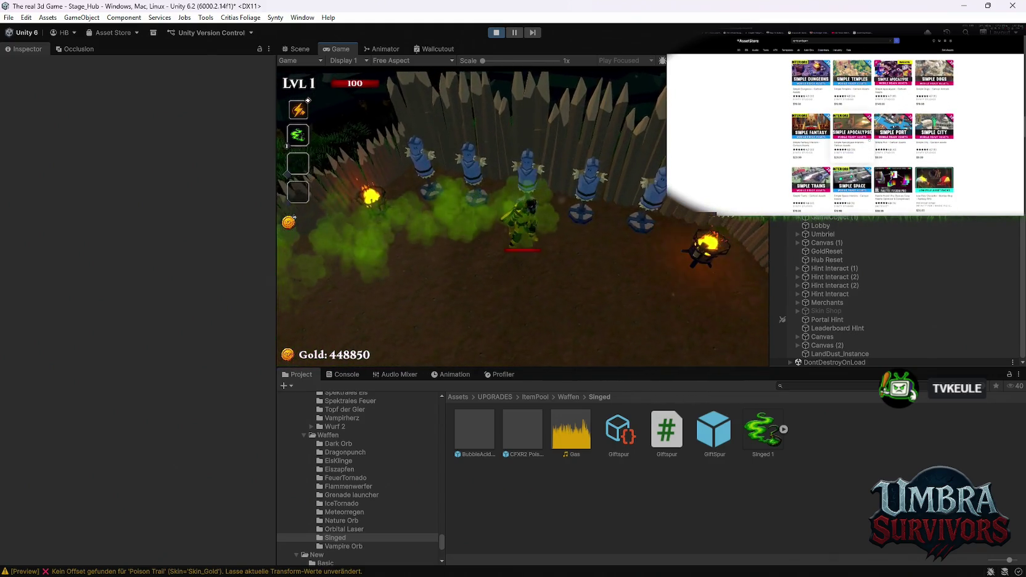
key("w")
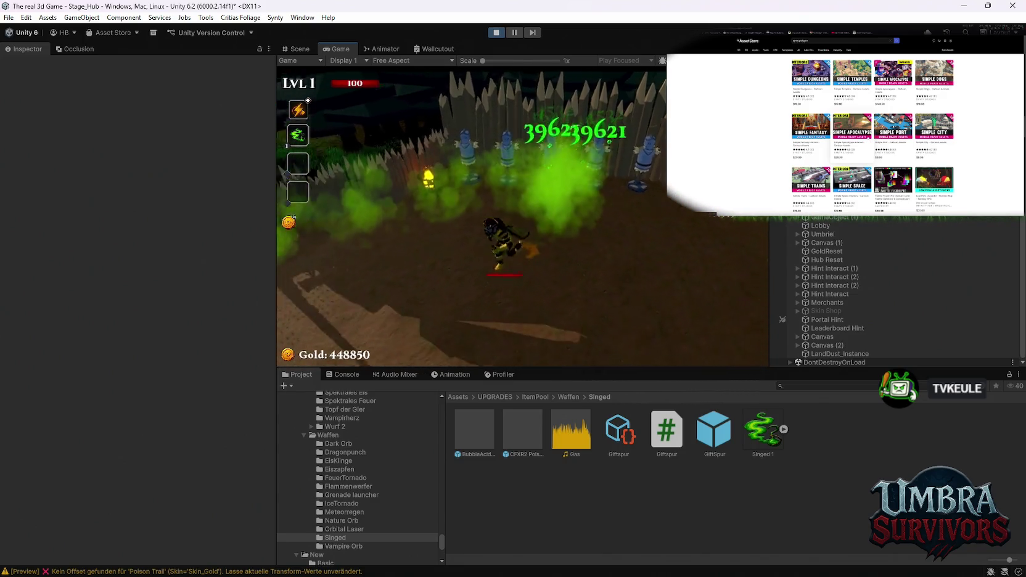
key("w")
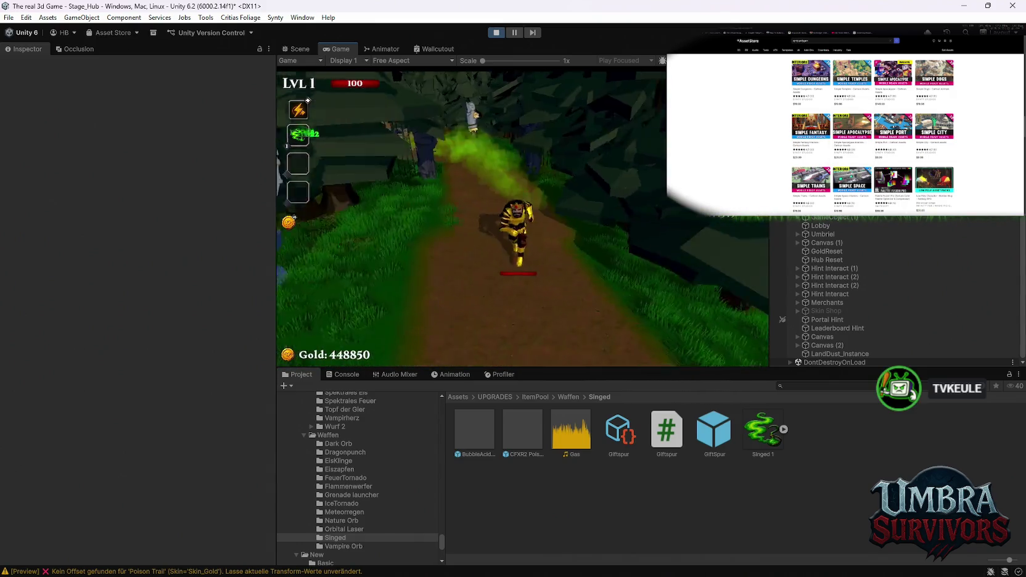
key("w")
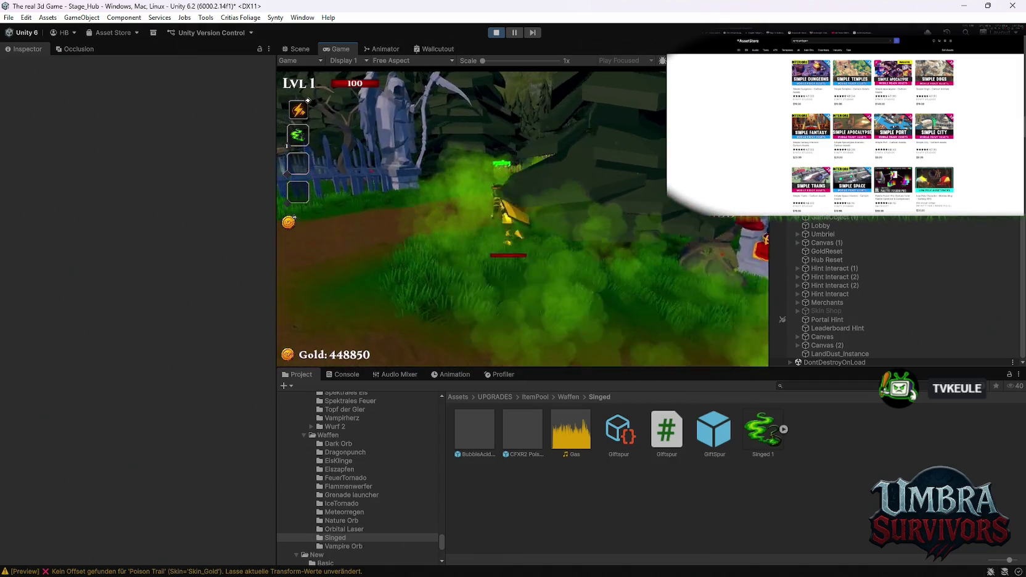
key("w")
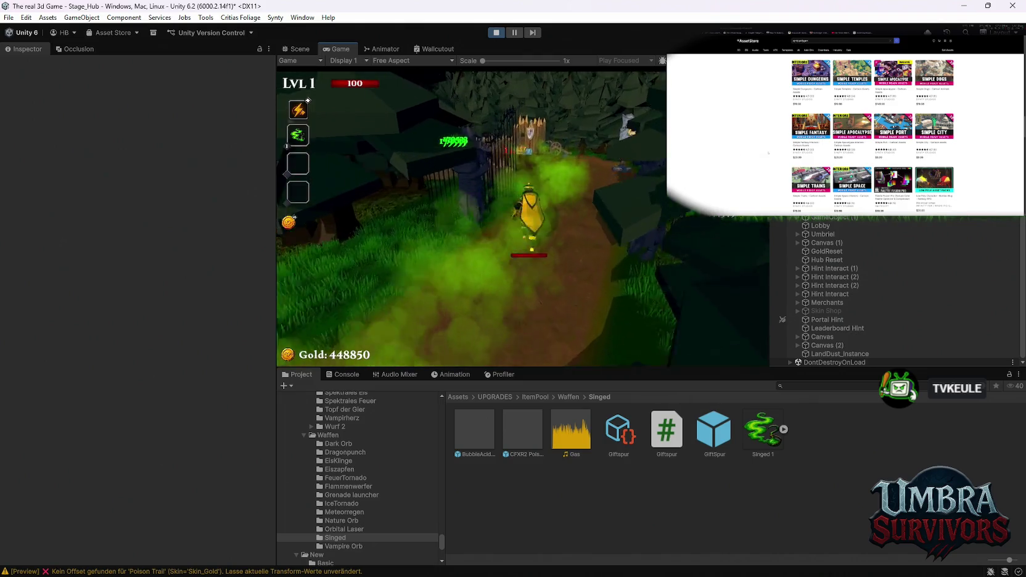
key("w")
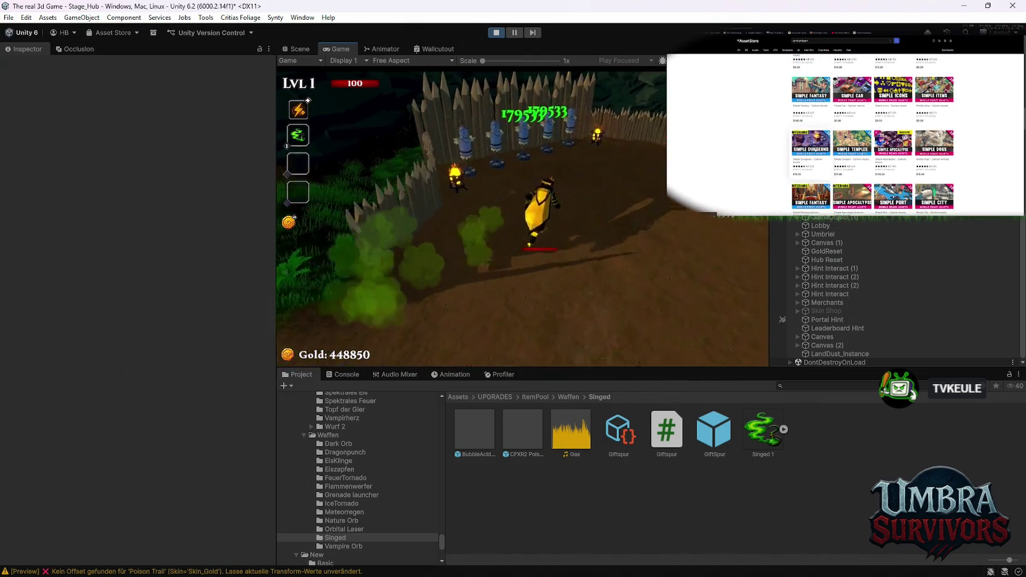
key("Escape")
double_click(333, 49)
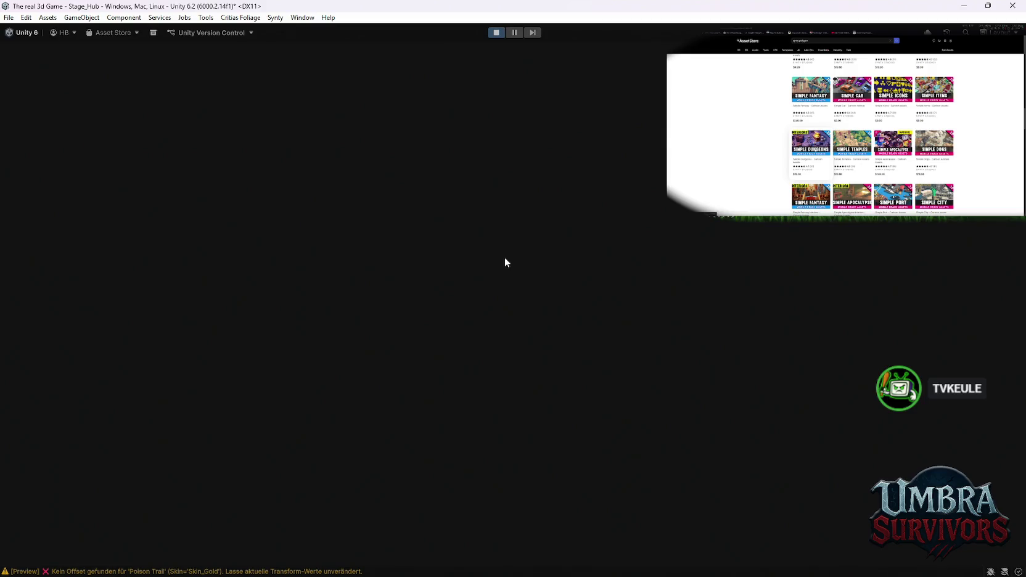
Resume the game and run around the training dummies, trailing poison gas
left_click(512, 277)
key("w")
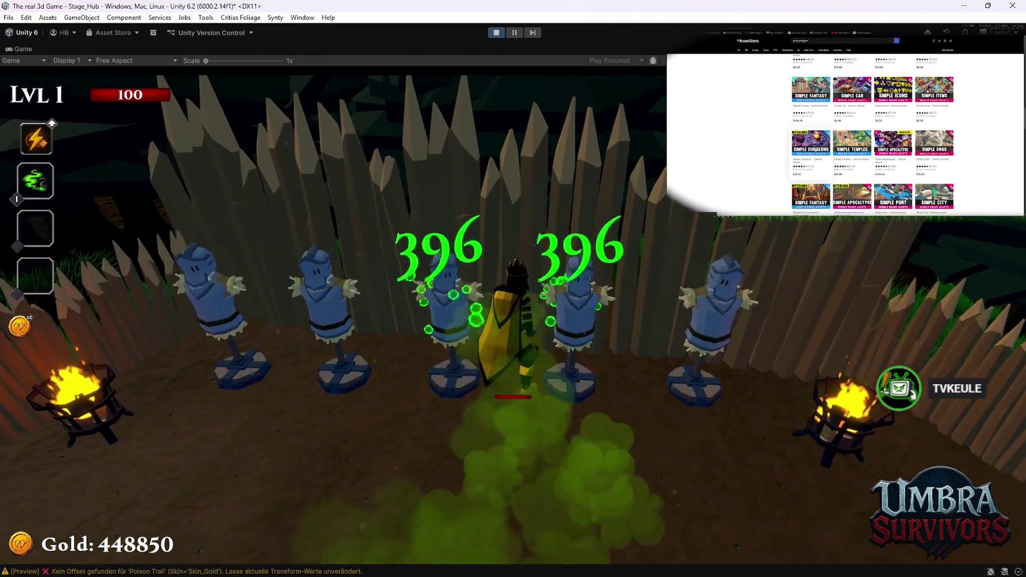
key("s")
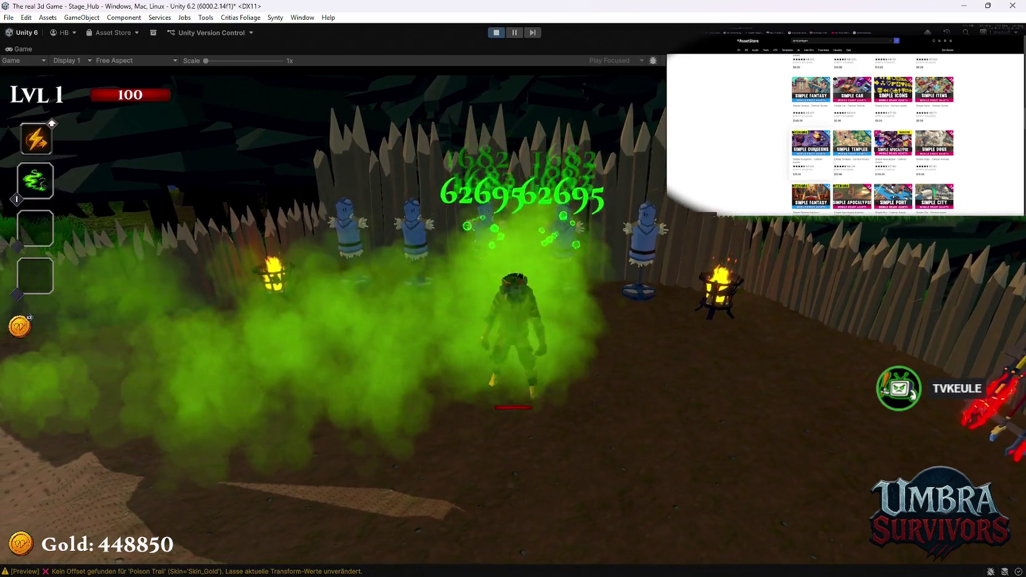
key("a")
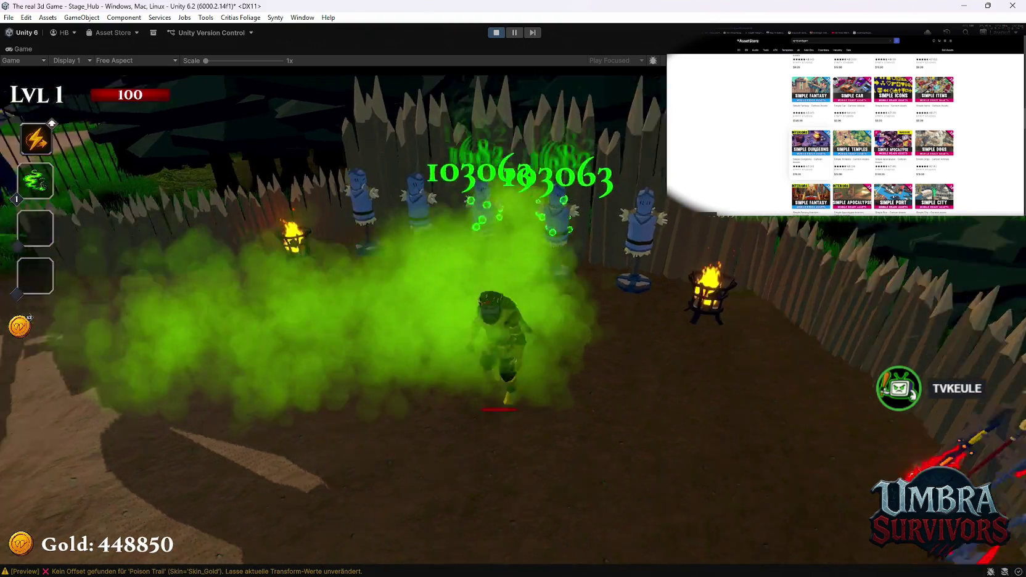
key("d")
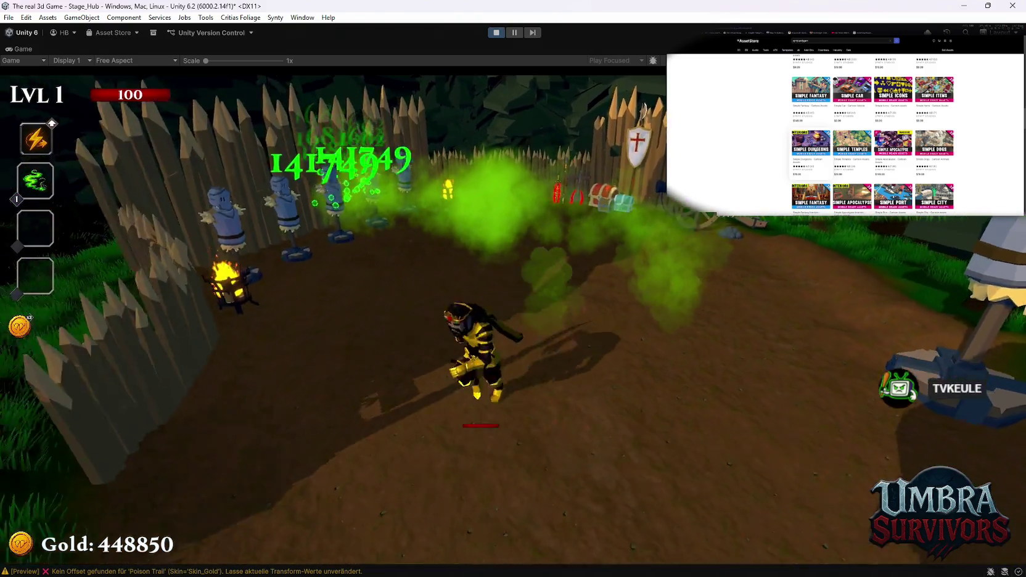
key("s")
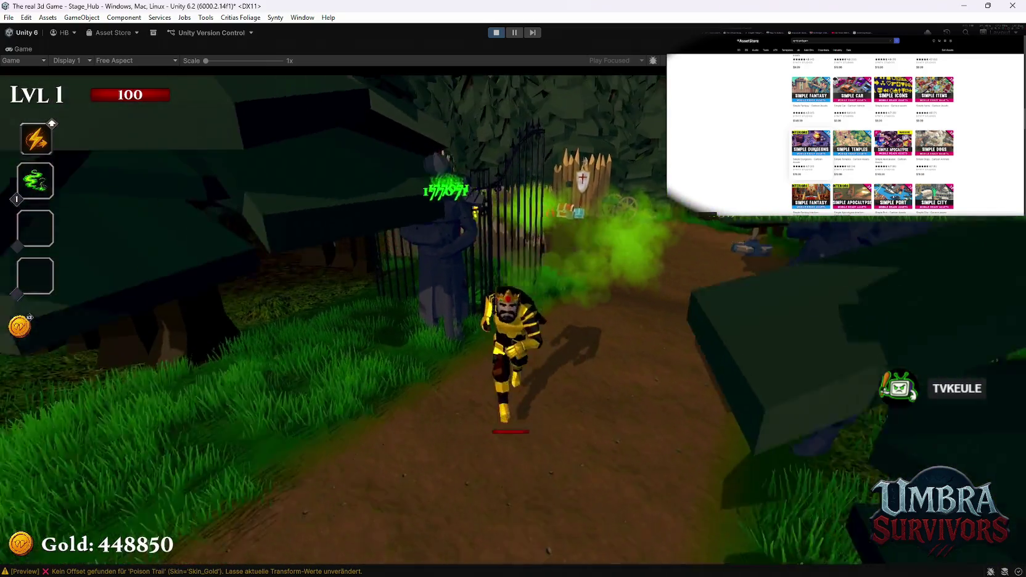
Steer the character to the Start Run portal and enter it to begin the forest run
key("a")
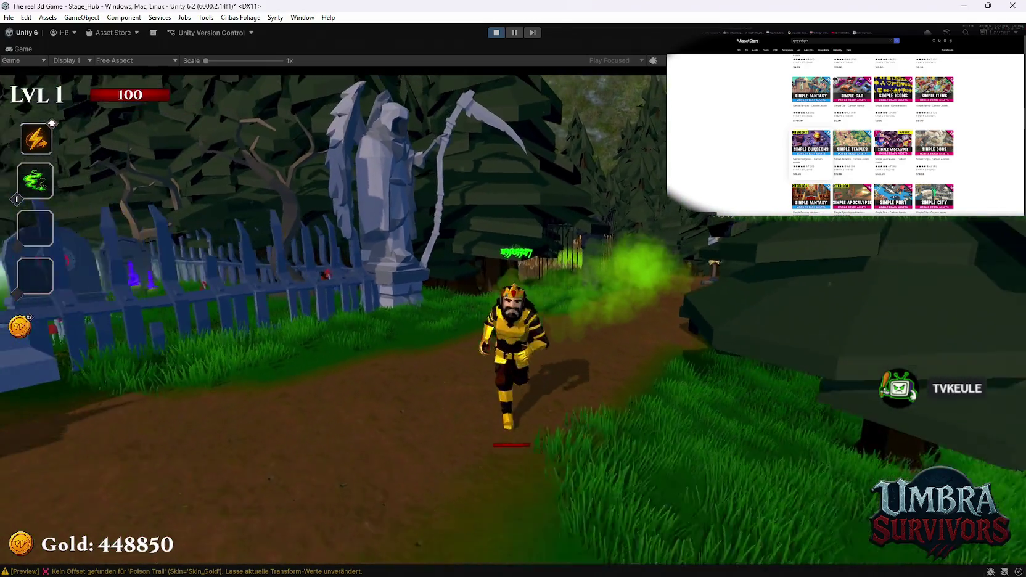
key("d")
key("w")
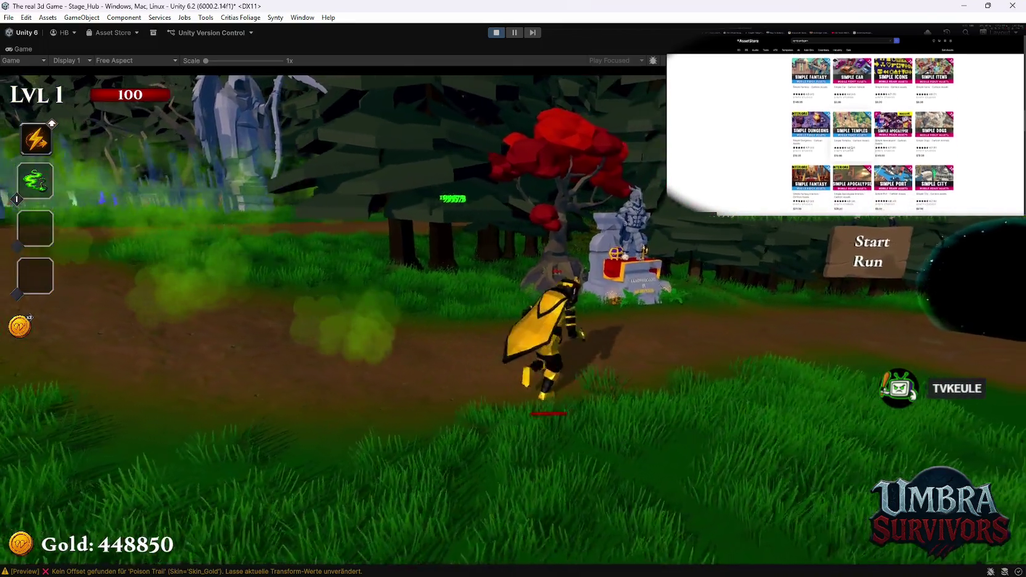
key("d")
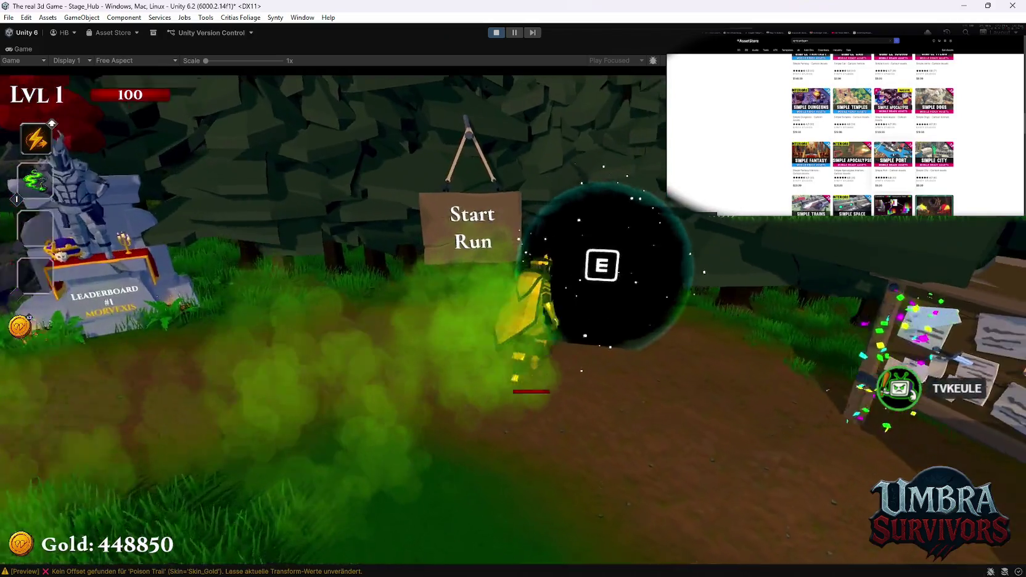
key("e")
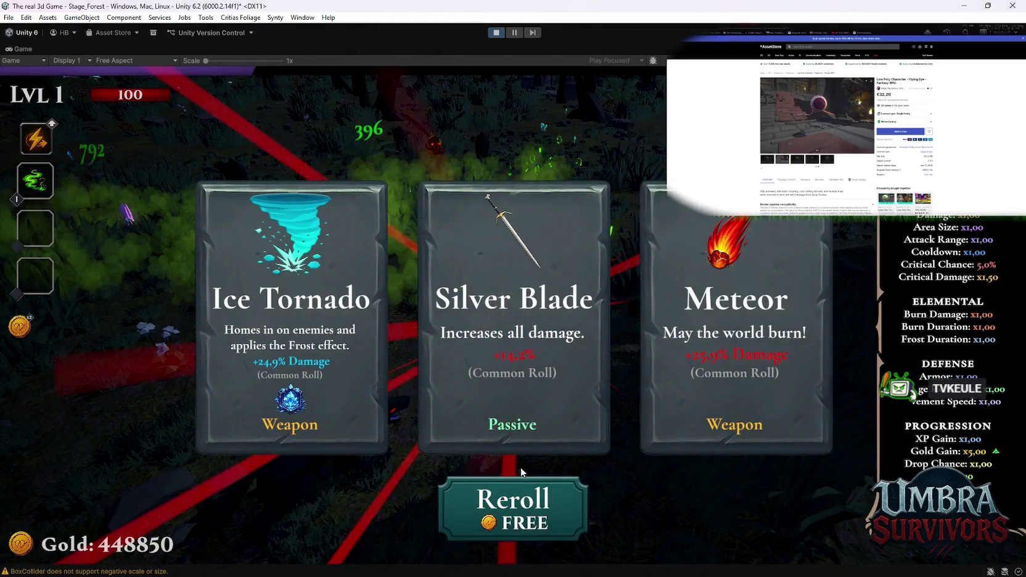
Reroll and take Scorched Ground, then reroll again and take the middle card's upgrade
left_click(520, 475)
left_click(521, 481)
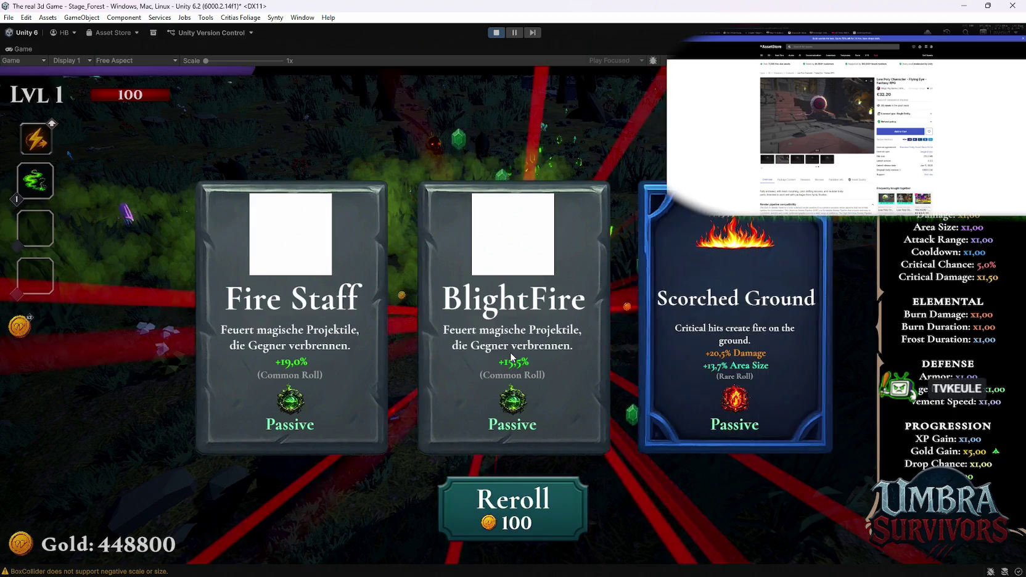
left_click(759, 333)
left_click(732, 321)
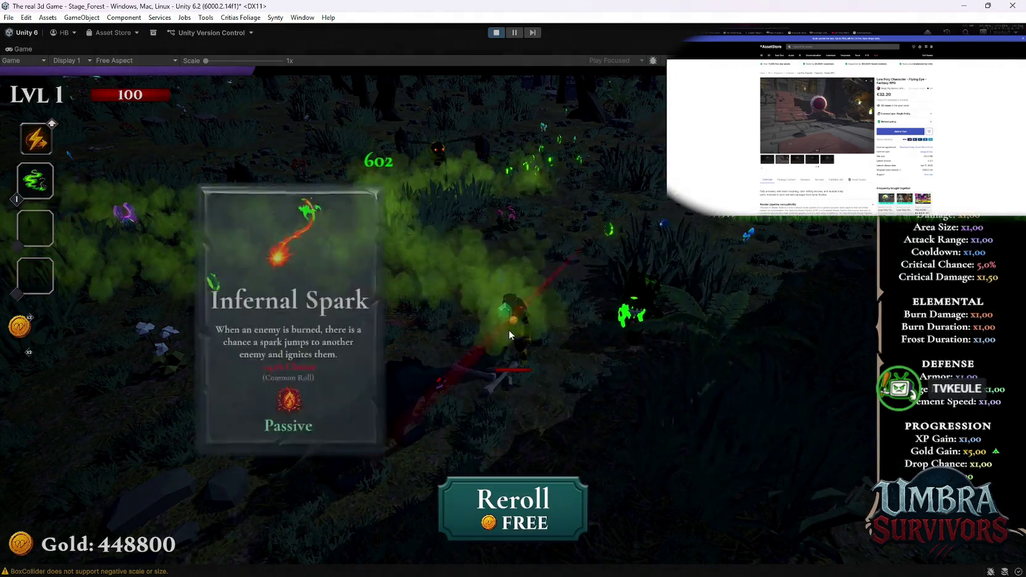
left_click(552, 481)
left_click(537, 406)
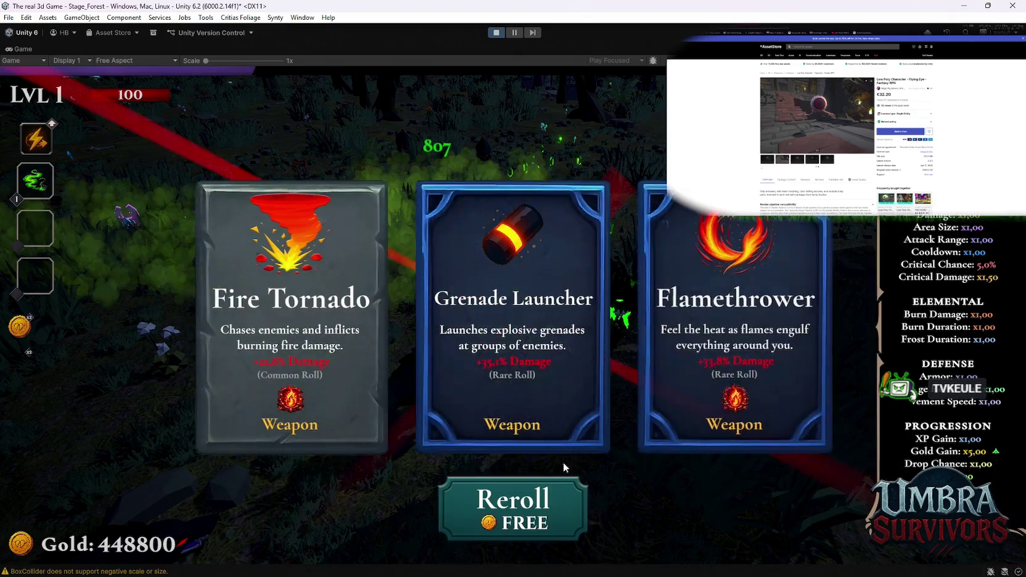
Reroll the level-up cards twice and take the Glacial Sigil upgrade
left_click(514, 482)
left_click(514, 481)
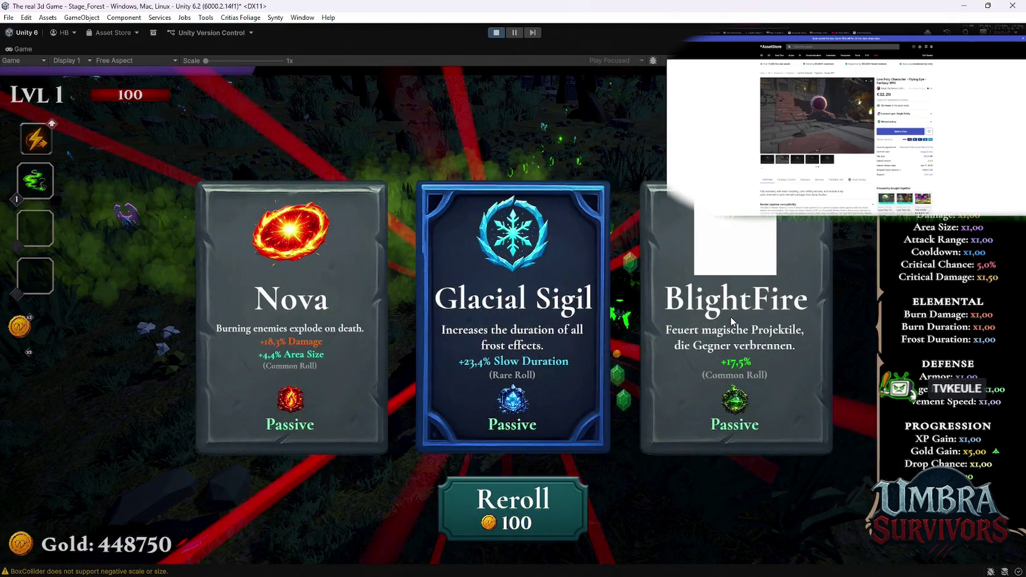
left_click(513, 370)
Reroll seven times for a better offer, then take the Silver Blade upgrade
left_click(553, 497)
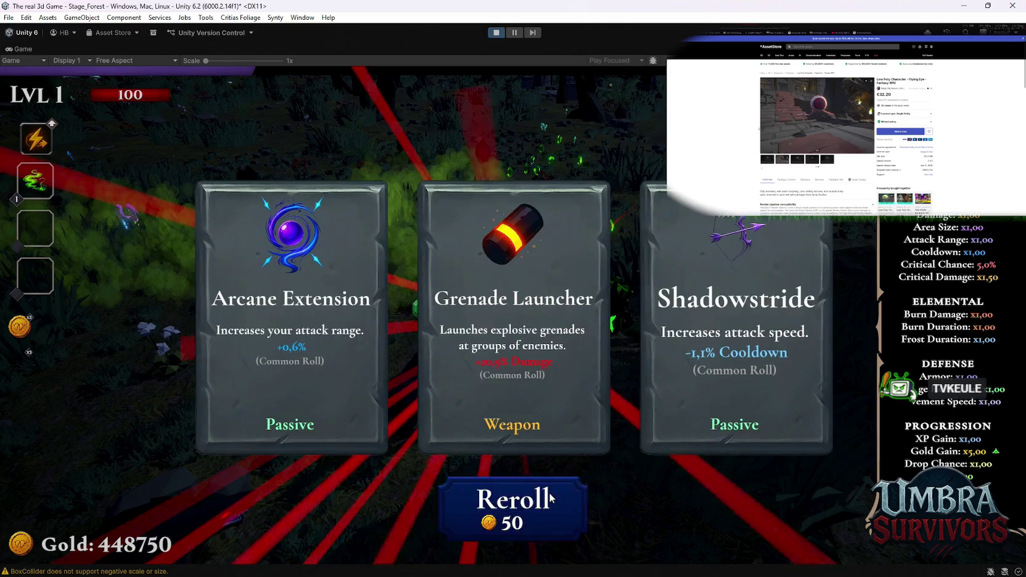
left_click(553, 496)
left_click(552, 496)
left_click(552, 496)
left_click(552, 496)
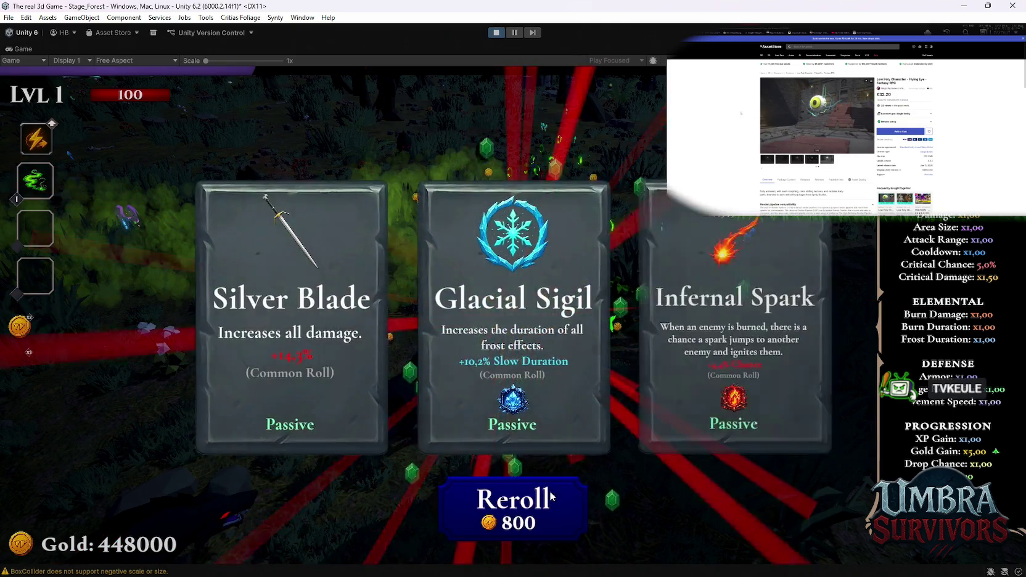
left_click(552, 496)
left_click(551, 497)
left_click(549, 355)
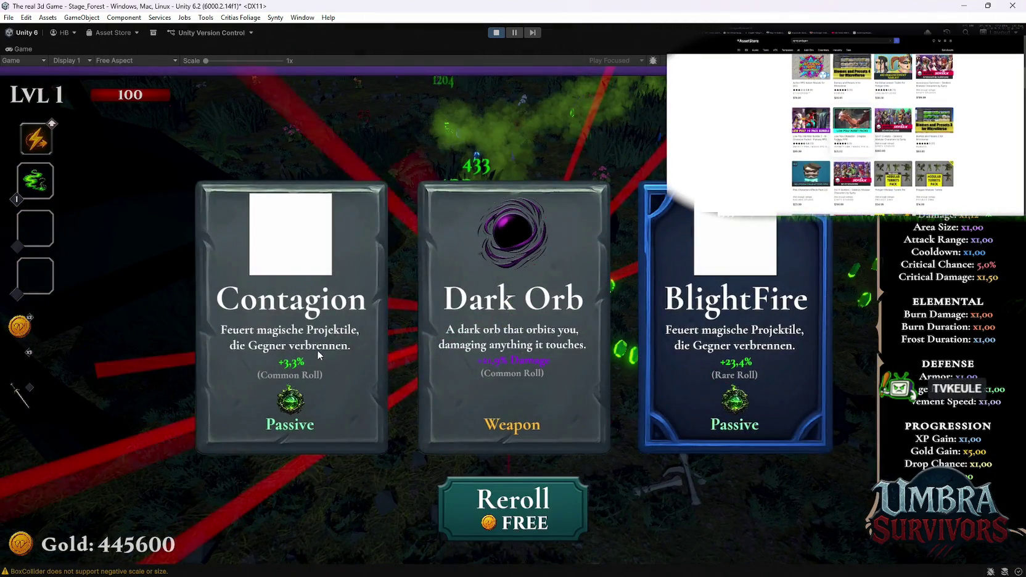
Take the Contagion, Fire Staff and Silver Blade upgrades on the next level-ups
left_click(318, 355)
left_click(734, 357)
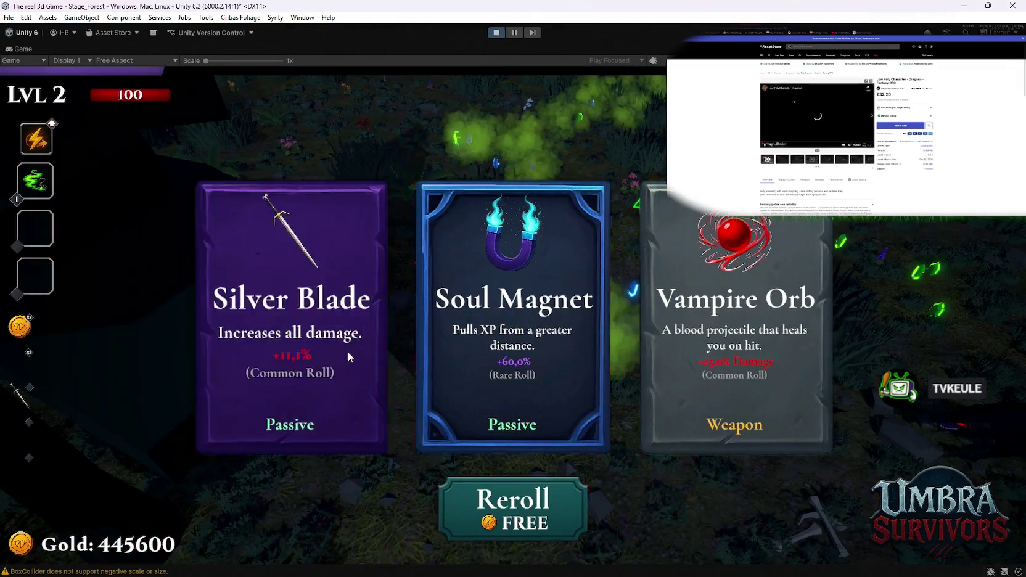
left_click(348, 357)
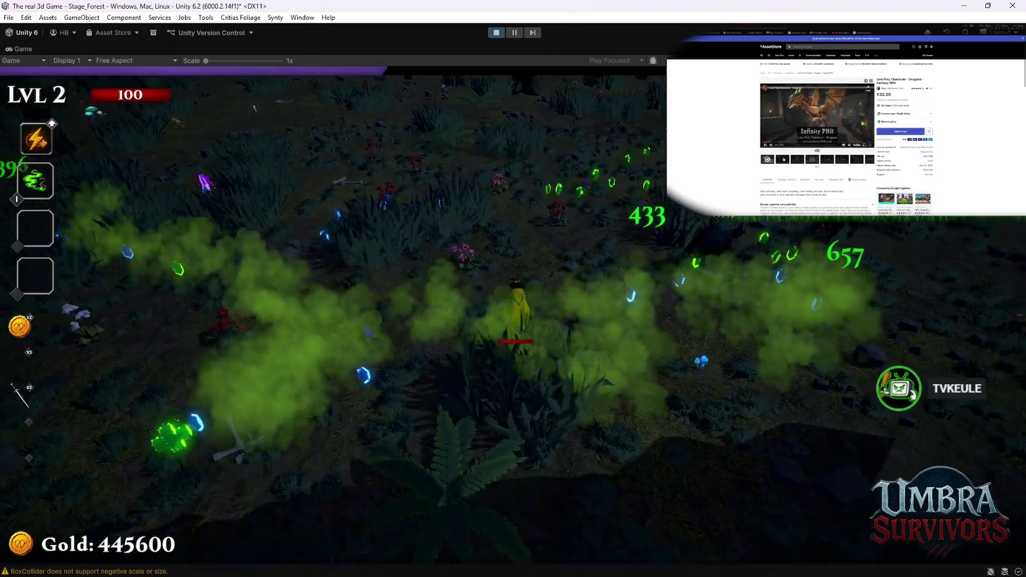
Move through the forest, then reroll the cards four times and pick an upgrade
key("s")
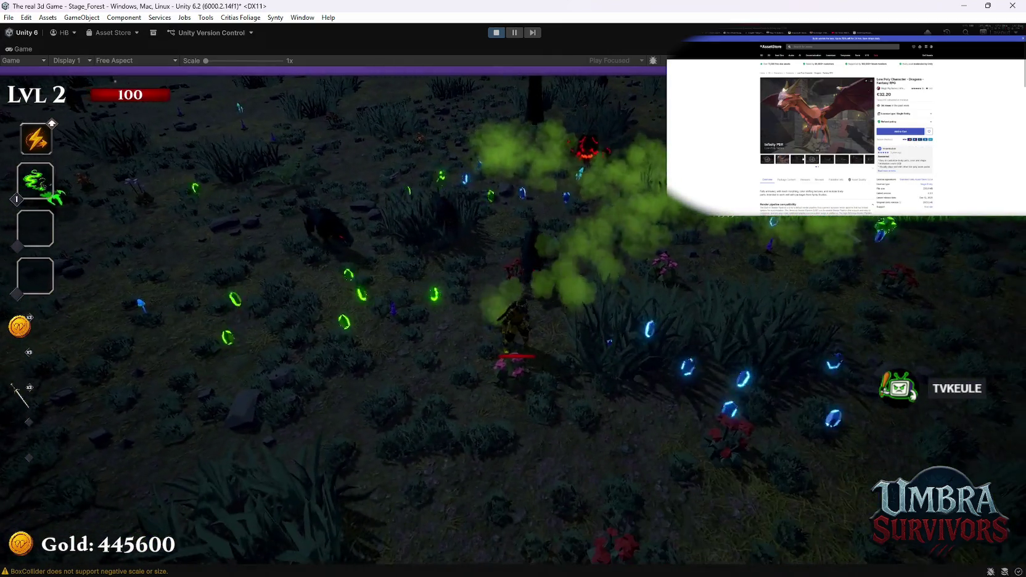
key("d")
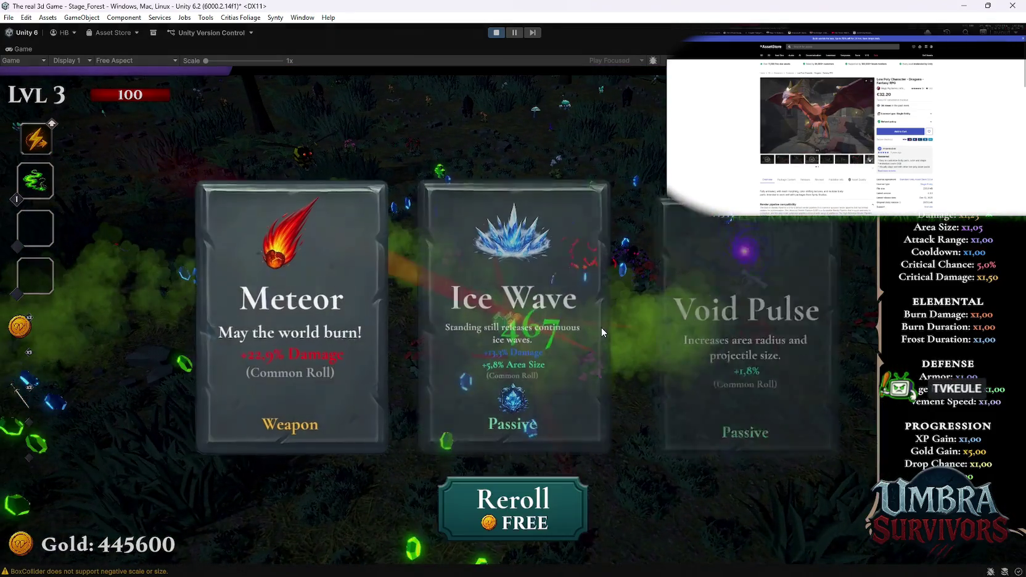
left_click(515, 499)
left_click(517, 497)
left_click(518, 495)
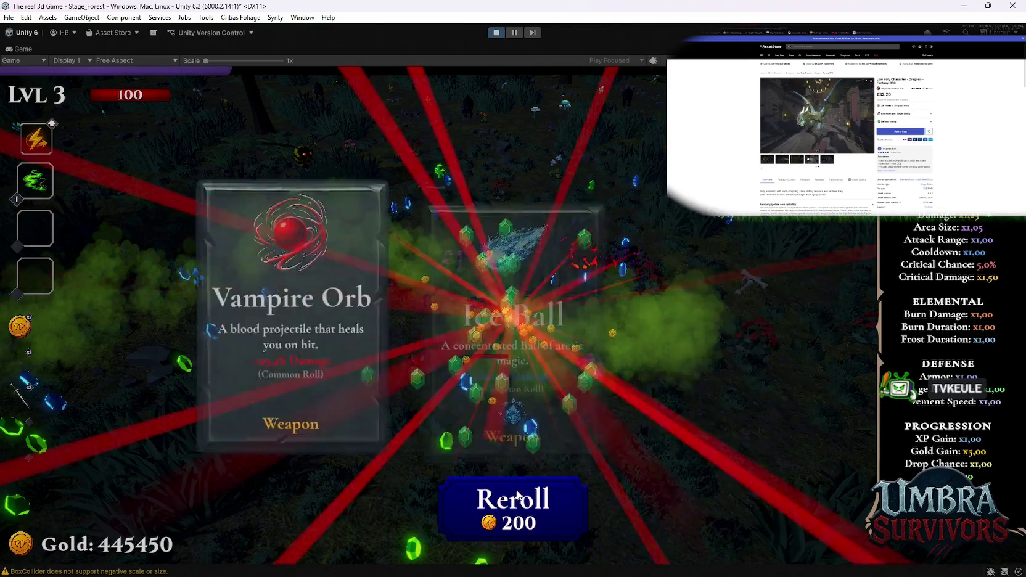
left_click(517, 495)
left_click(266, 324)
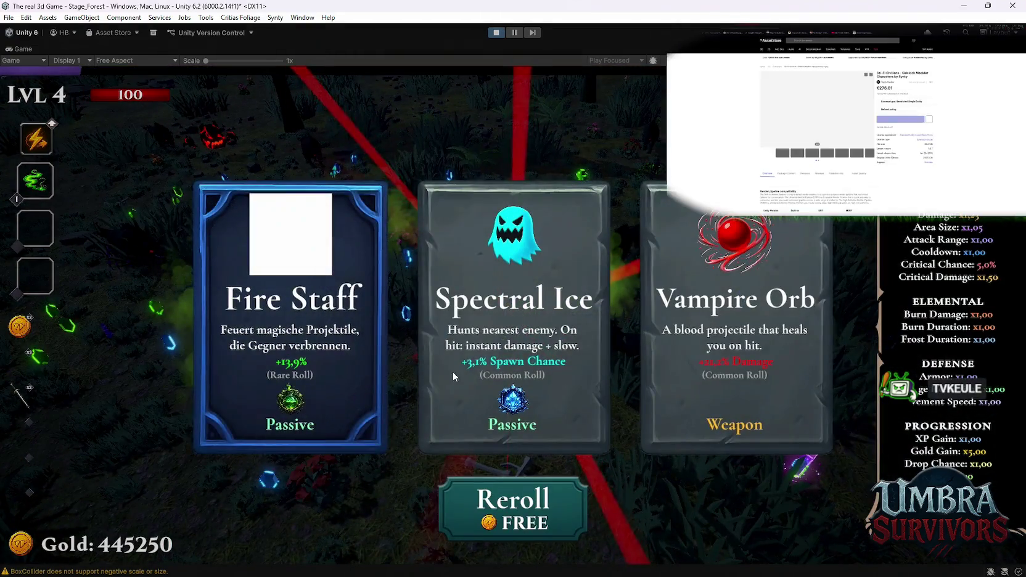
Take Spectral Ice, pause the run at level 4, and restore the editor layout
left_click(453, 377)
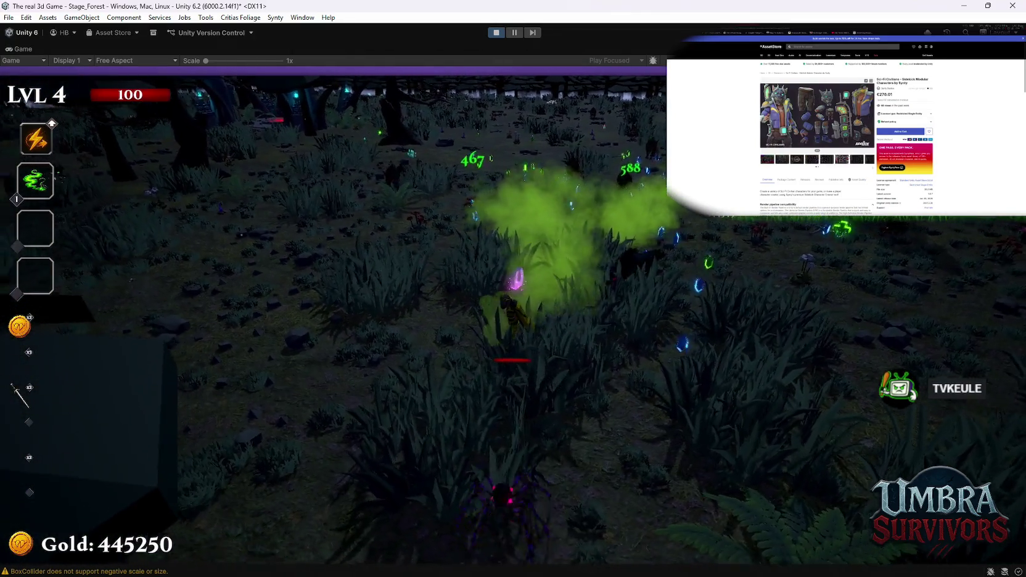
key("Escape")
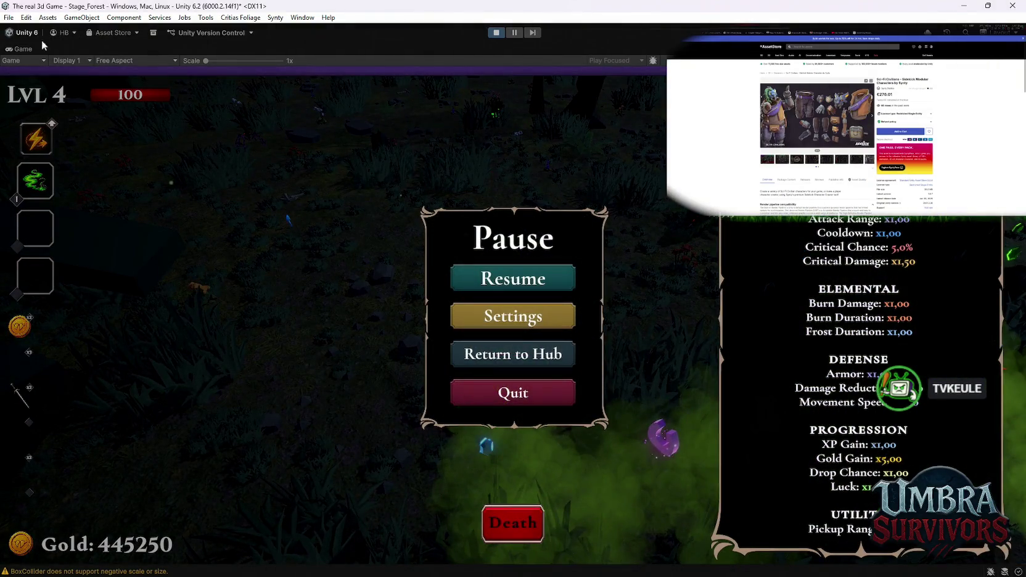
double_click(26, 49)
Show the Console with warnings hidden to read the latest info logs, then resume and re-pause
left_click(343, 374)
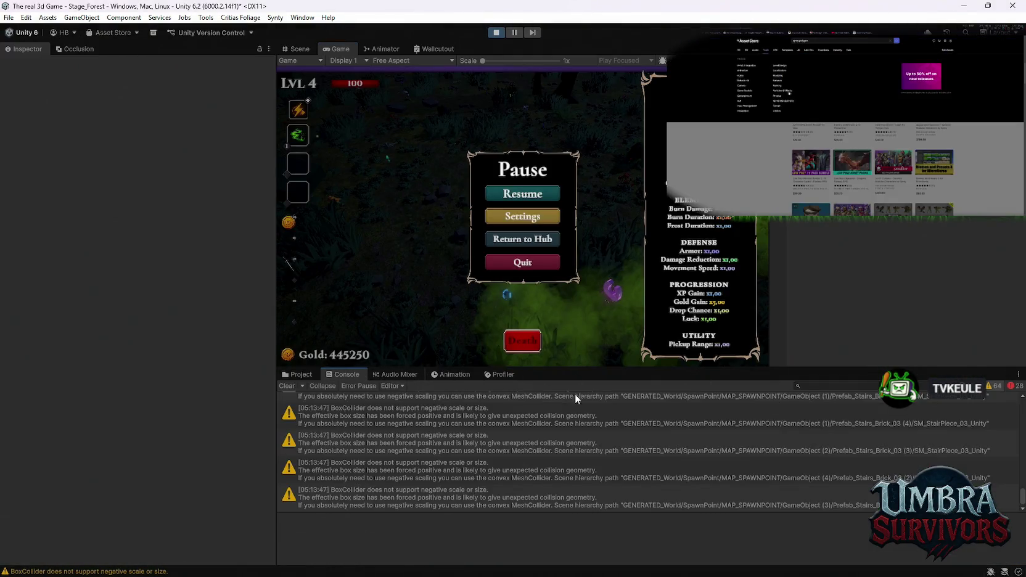
left_click(992, 386)
scroll(808, 449, "down", 5)
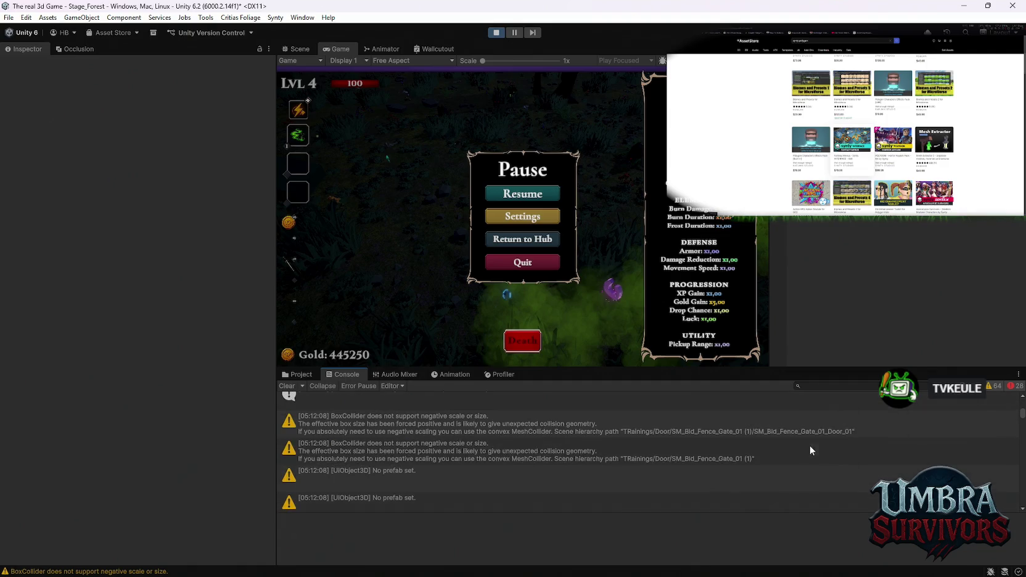
left_click(1021, 512)
scroll(820, 472, "up", 2)
scroll(820, 473, "down", 2)
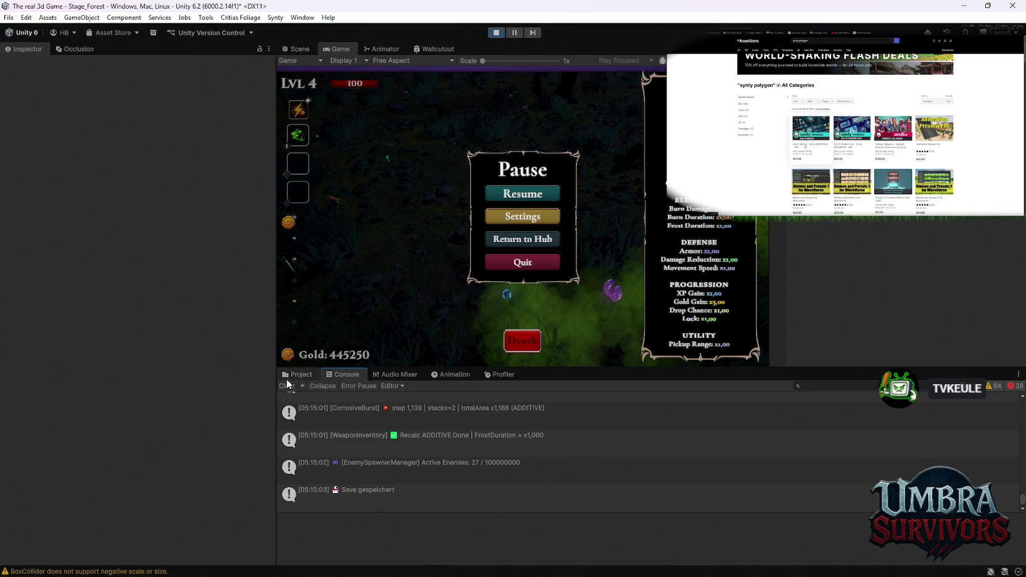
left_click(524, 193)
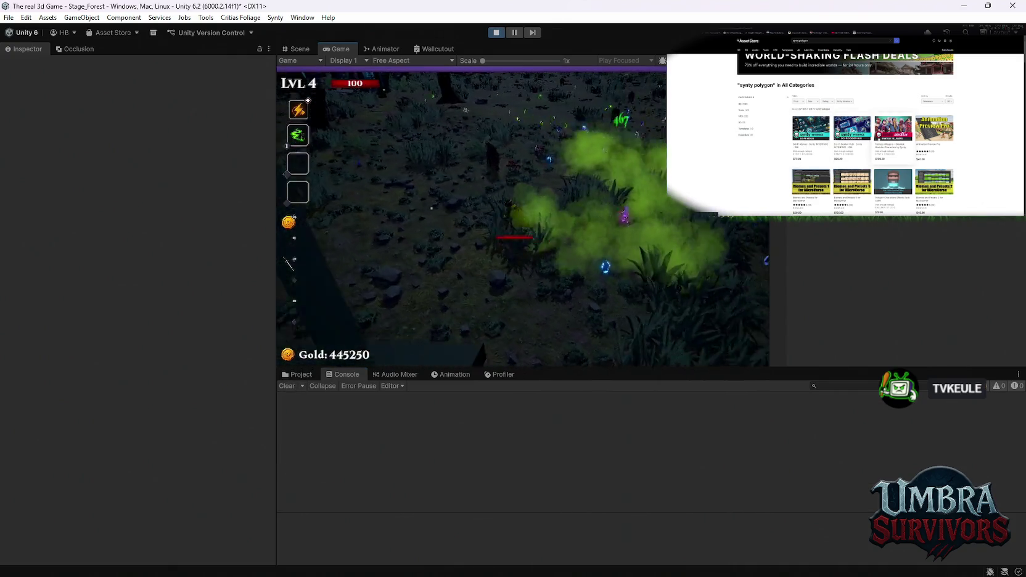
key("Escape")
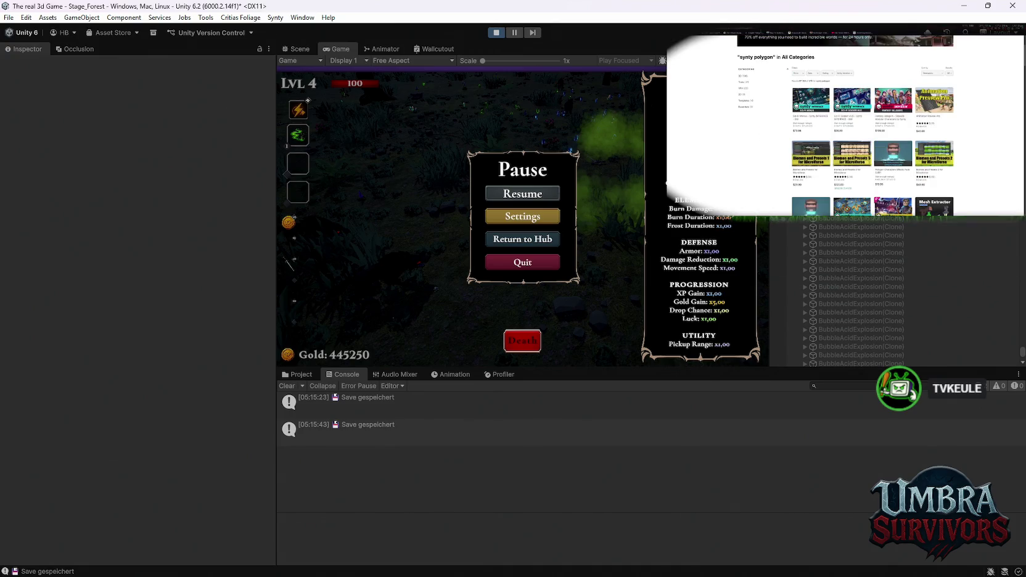
Resume the run at level 5, reroll the cards twice and take Antidote Siphon
scroll(211, 283, "down", 8)
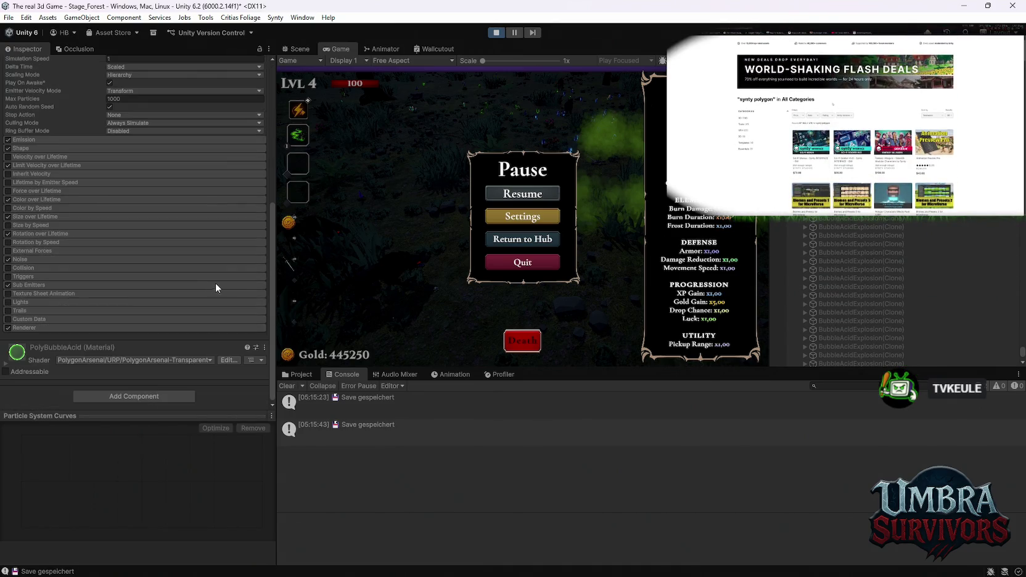
scroll(208, 291, "up", 8)
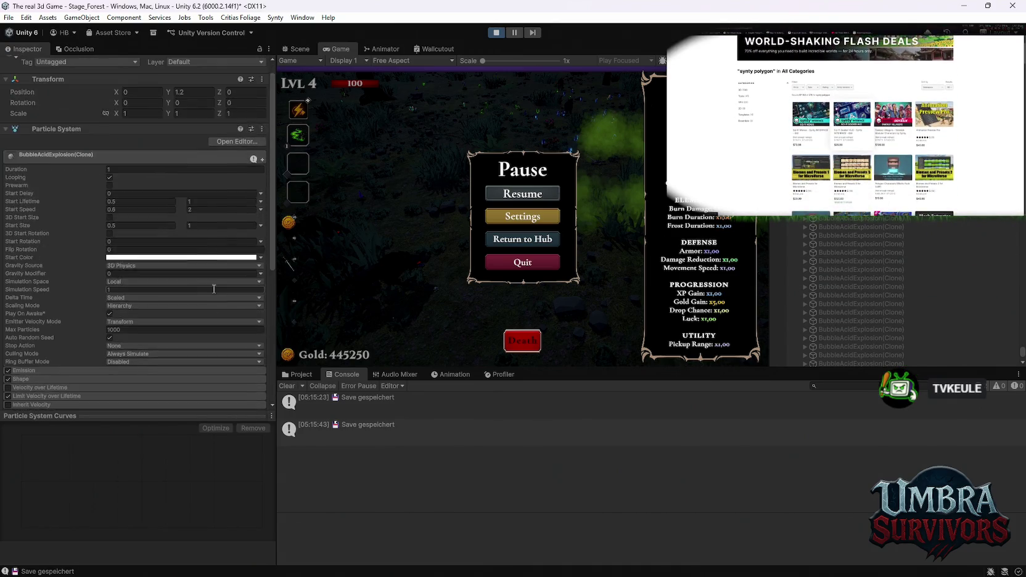
left_click(511, 192)
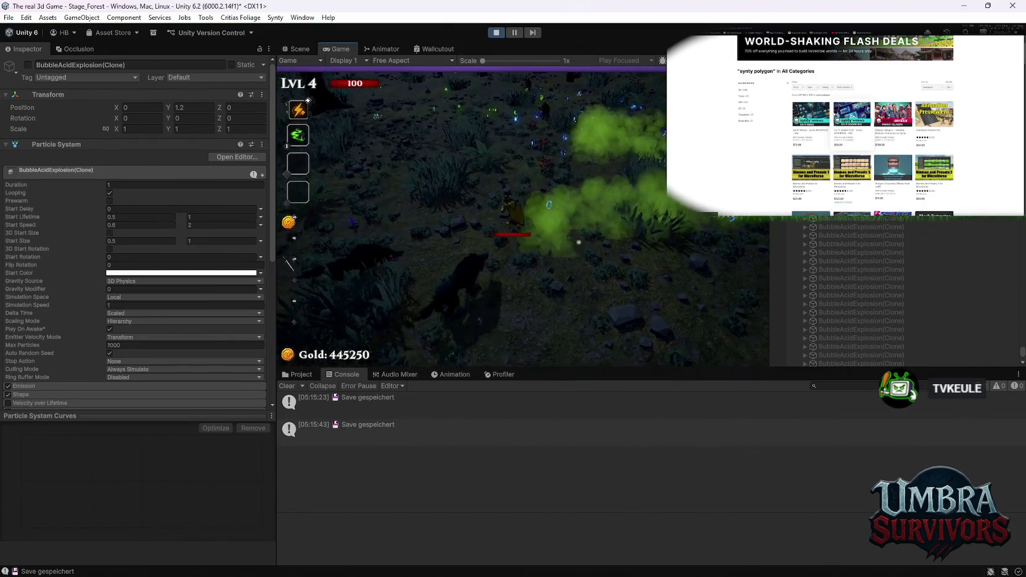
key("Escape")
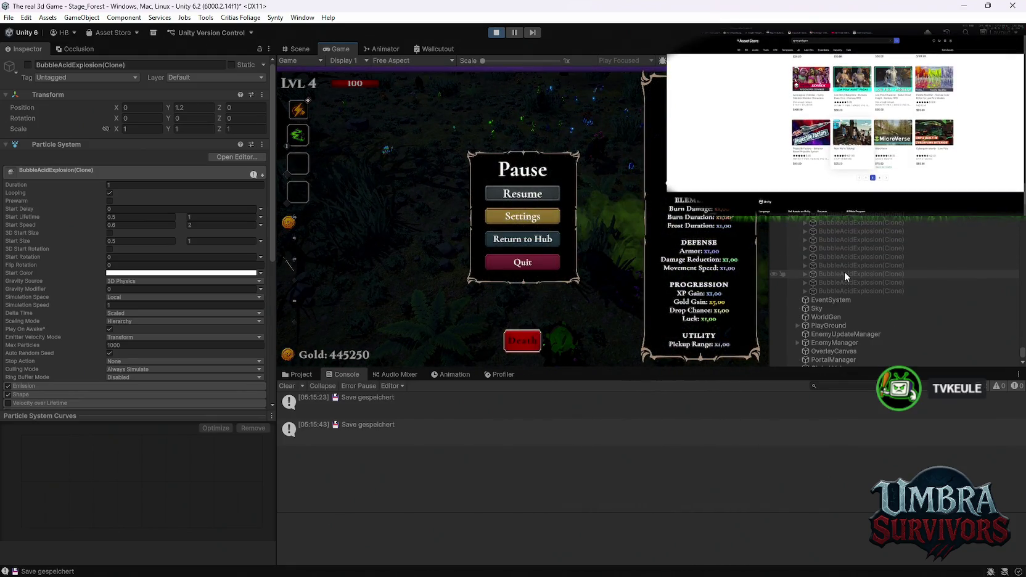
left_click(522, 193)
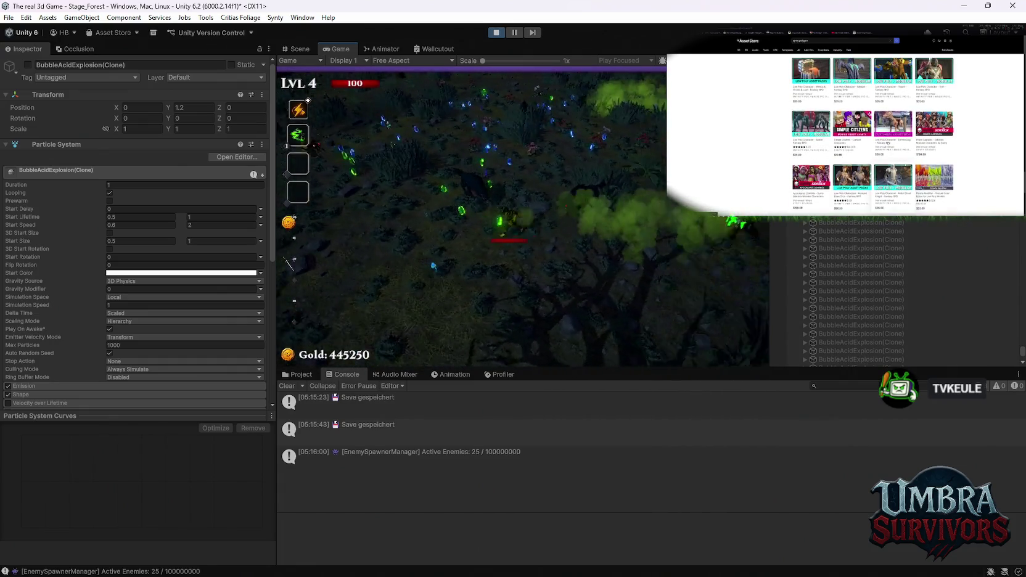
left_click(522, 336)
left_click(523, 336)
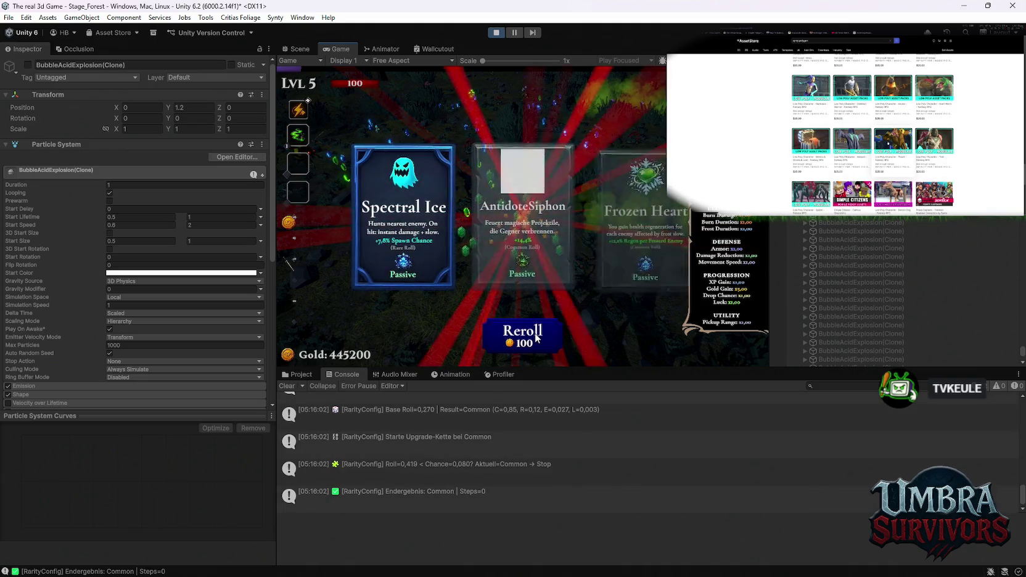
left_click(516, 223)
Toggle pause a few times, move on briefly, then pause and exit Play mode
key("Escape")
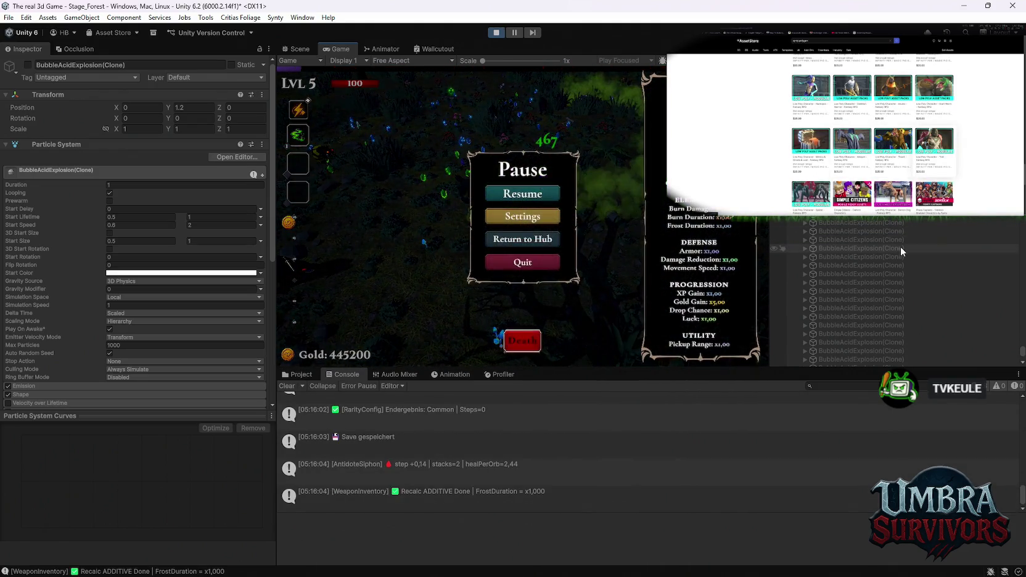
left_click_drag(1022, 354, 1023, 331)
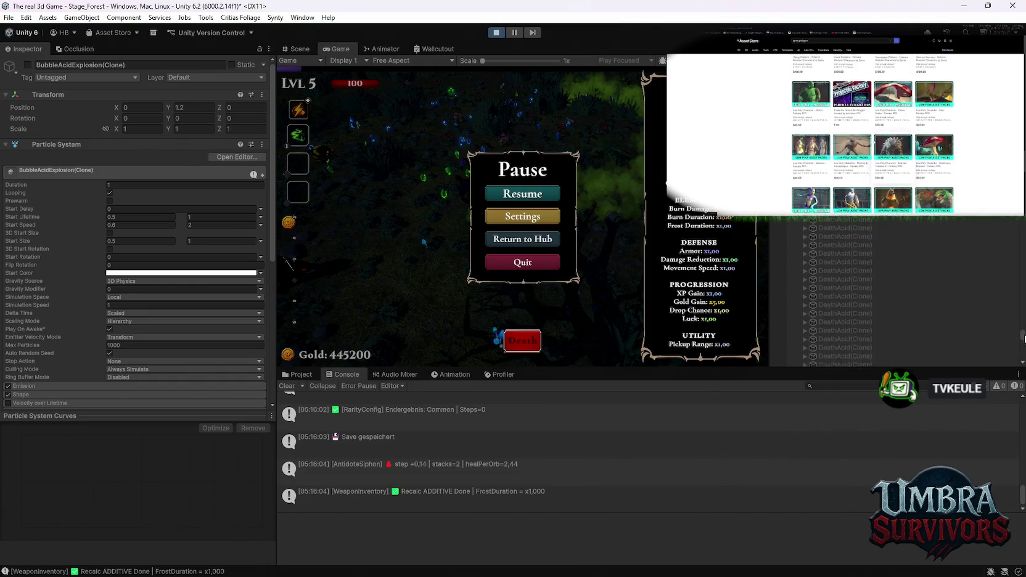
key("Escape")
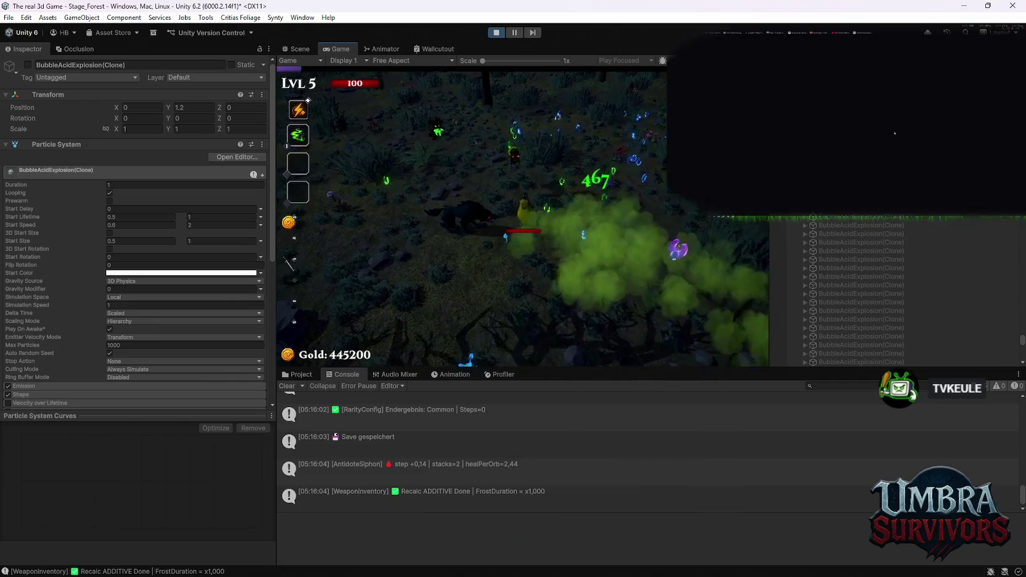
key("Escape")
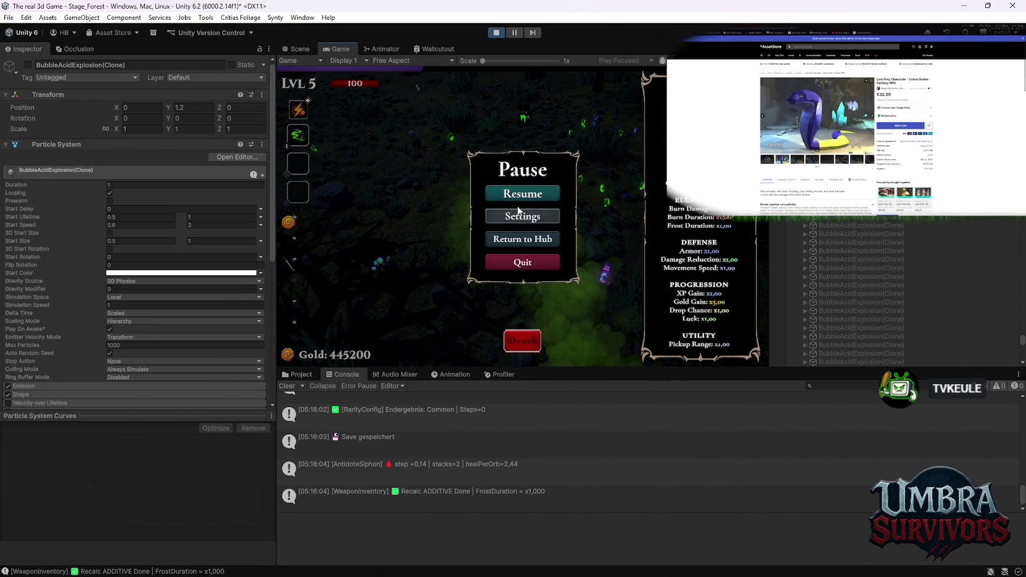
key("Escape")
key("s")
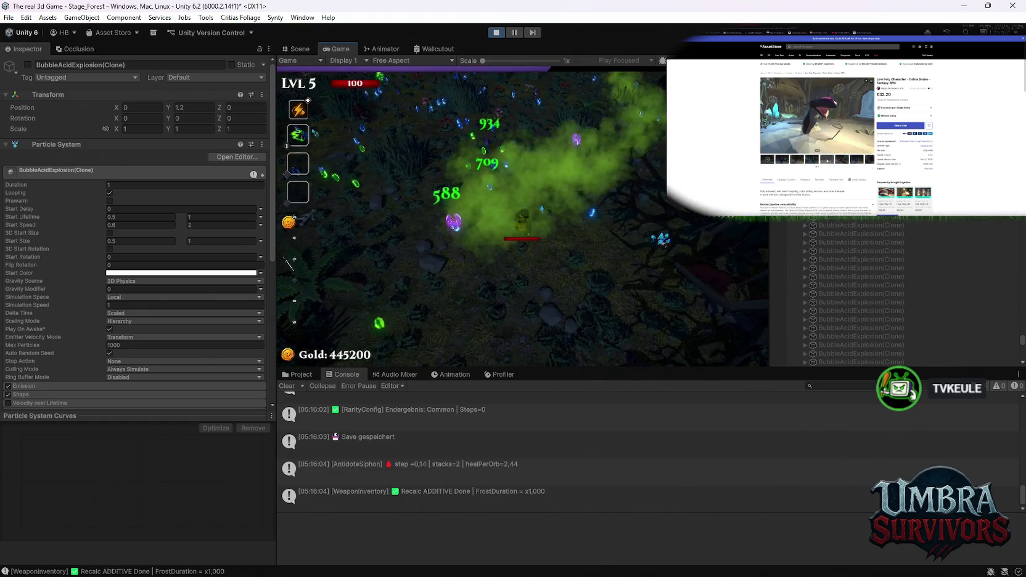
key("Escape")
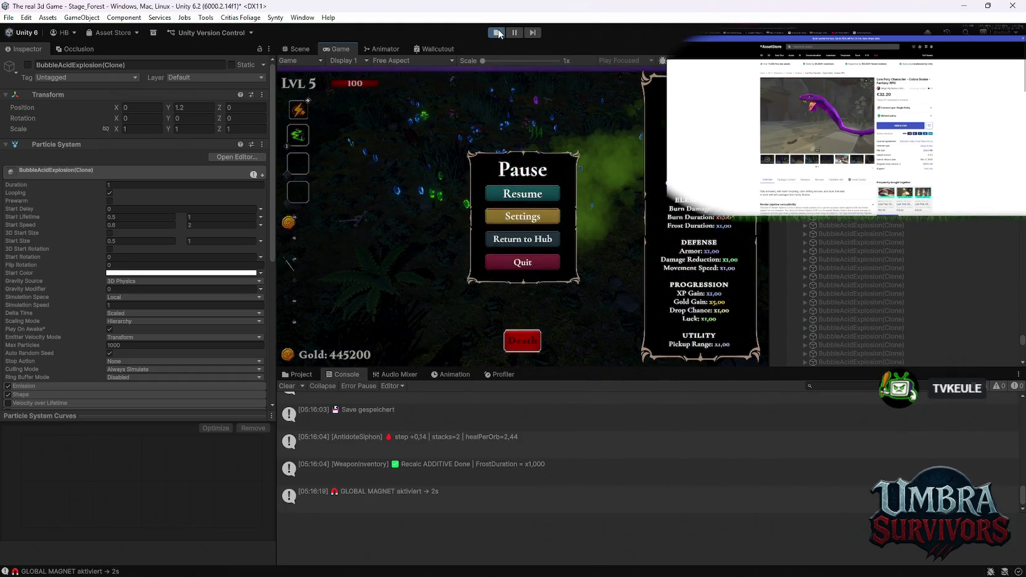
left_click(496, 32)
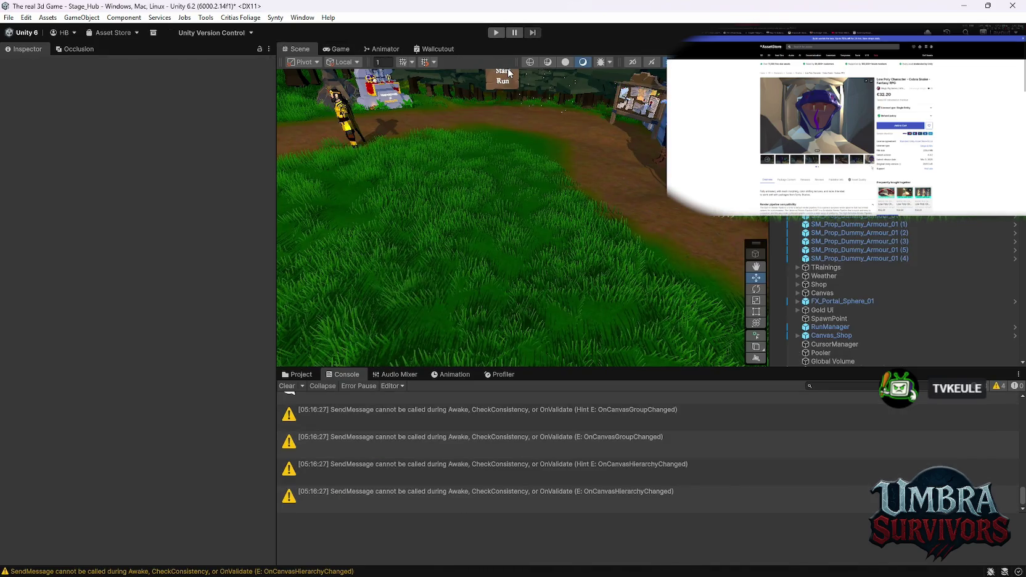
Select the GiftSpur weapon prefab in the project's asset folders
left_click(297, 375)
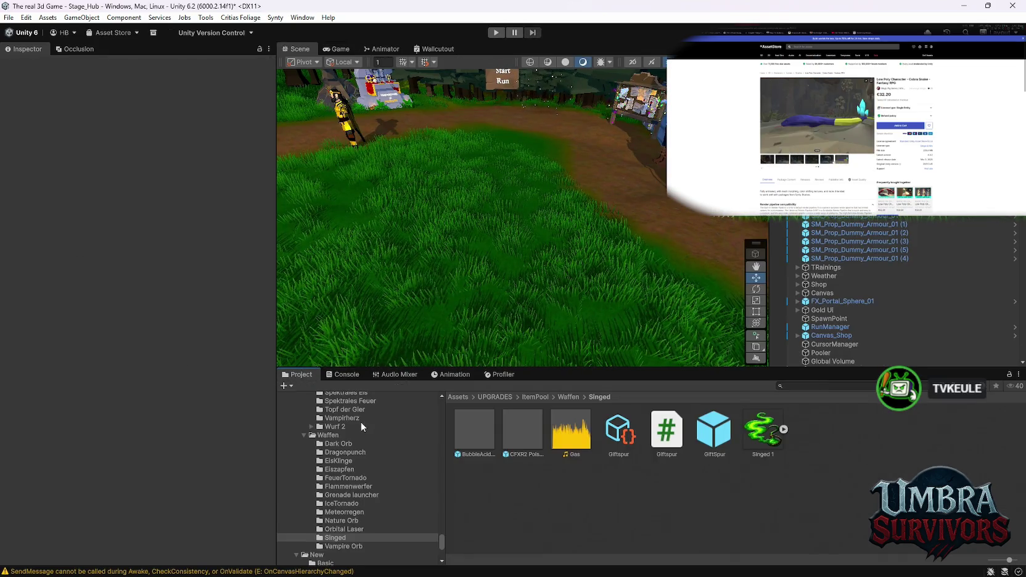
left_click(632, 430)
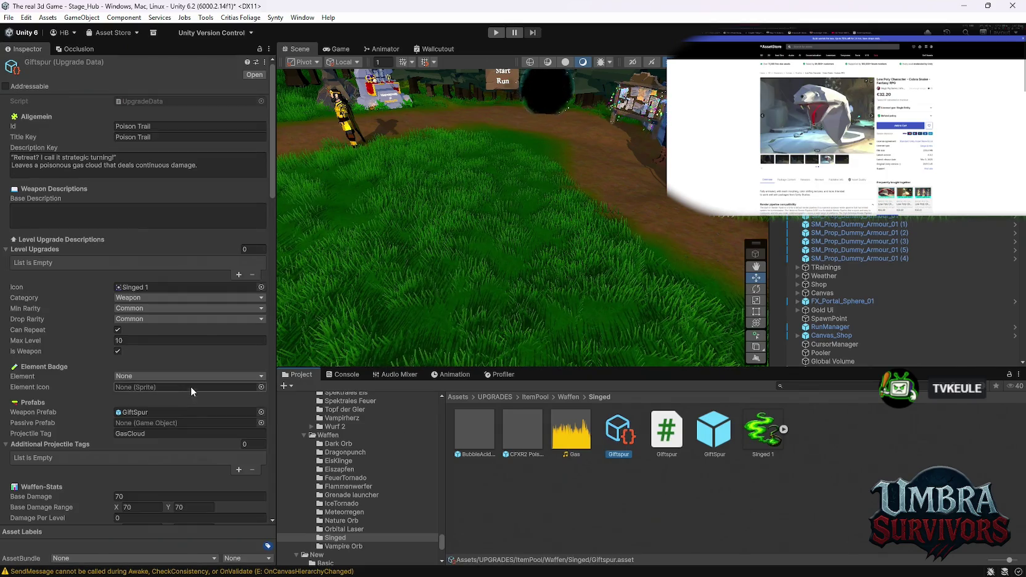
scroll(190, 387, "down", 3)
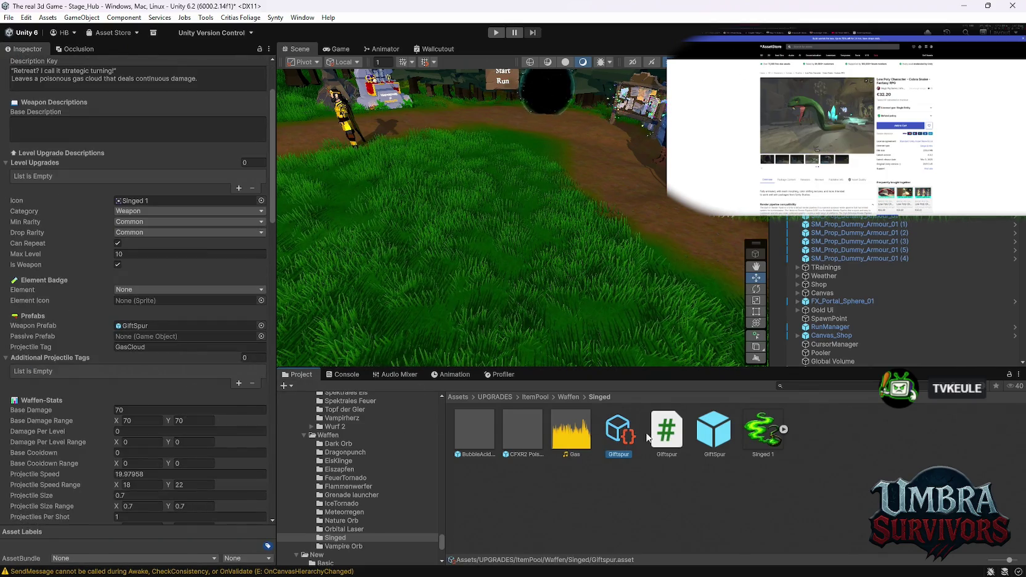
left_click(714, 431)
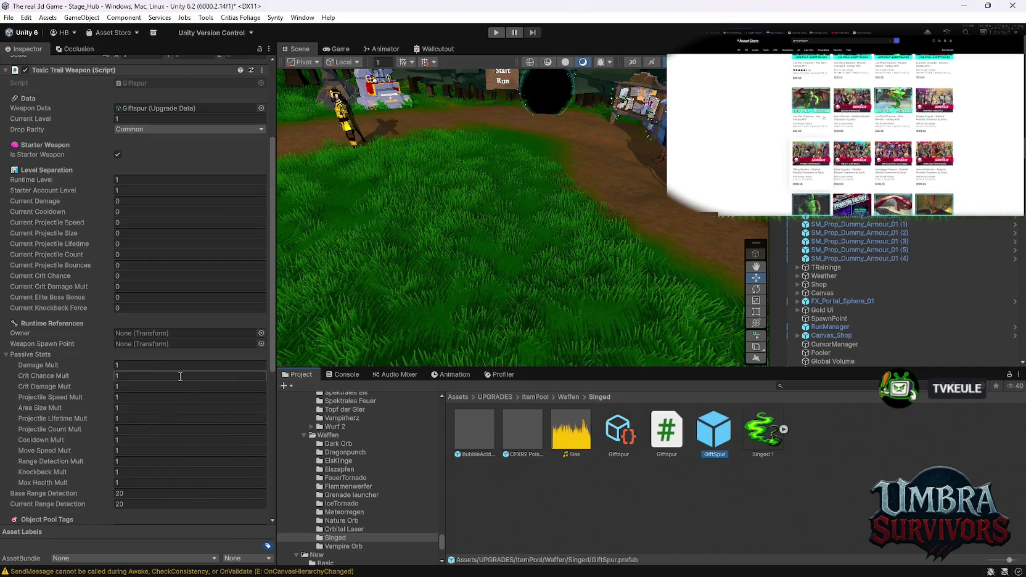
scroll(180, 376, "down", 8)
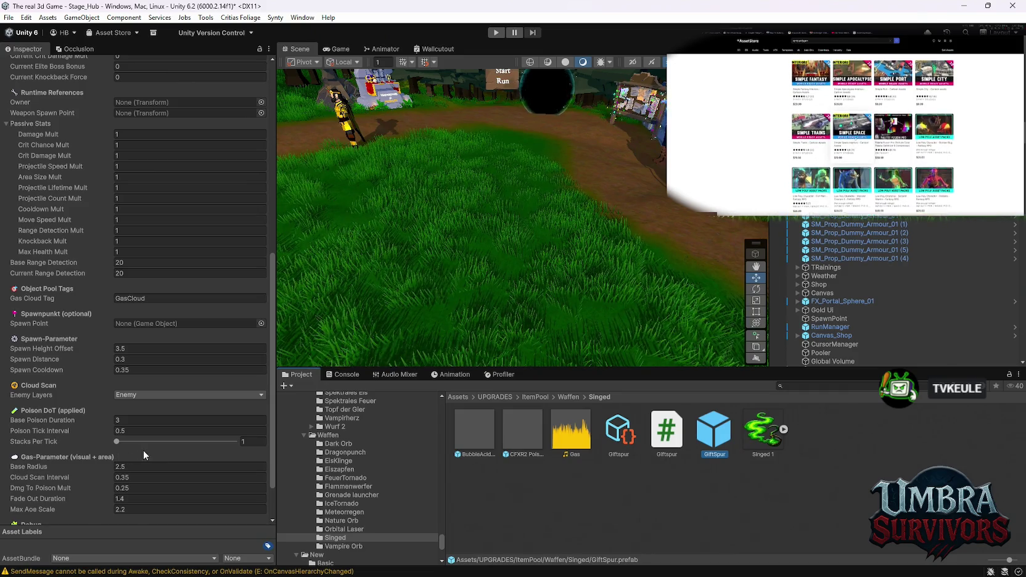
Set the prefab's Poison Tick Interval to 0.5, then browse to the Elemente weapons folder
left_click(129, 464)
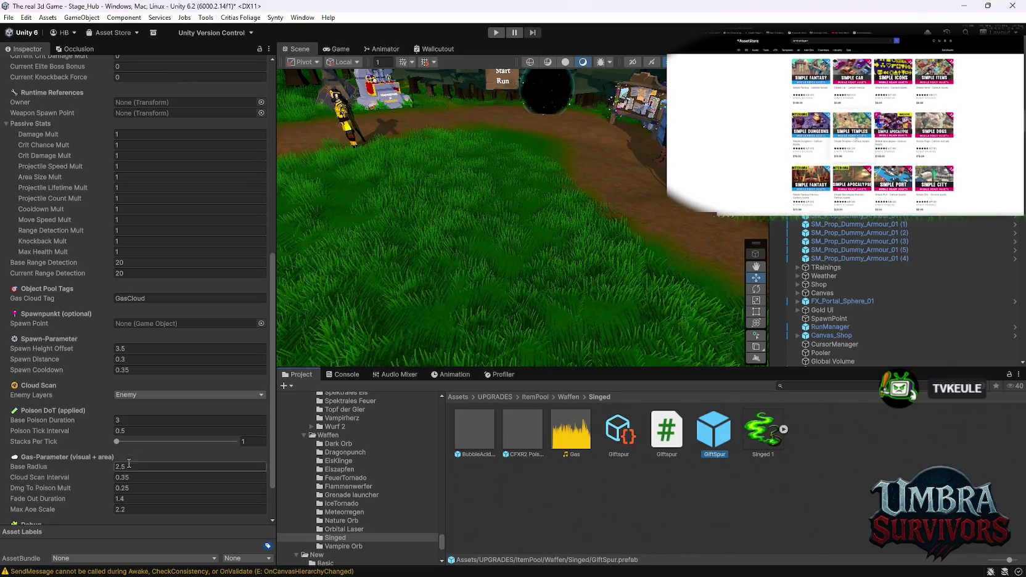
scroll(109, 459, "down", 2)
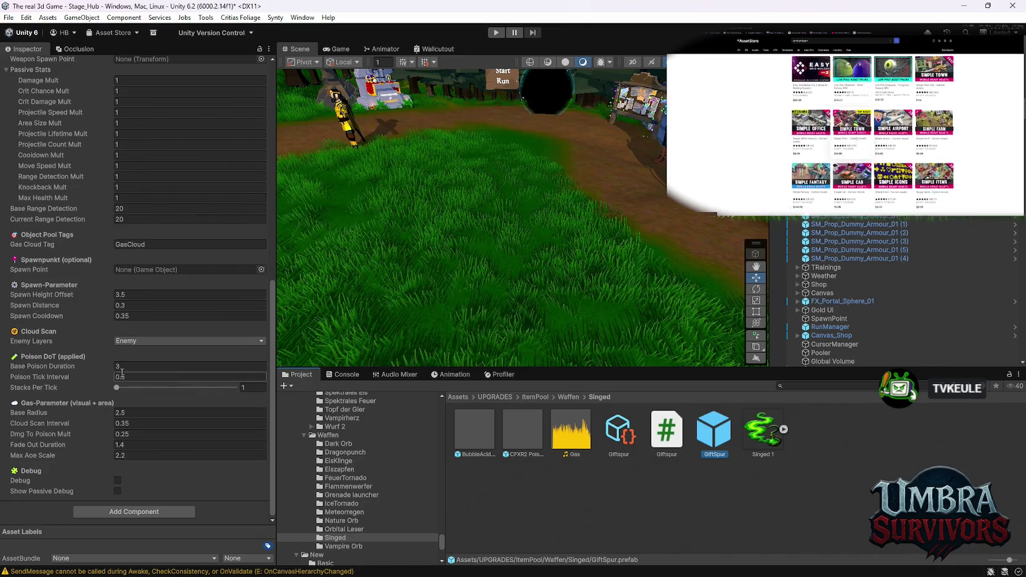
left_click(143, 313)
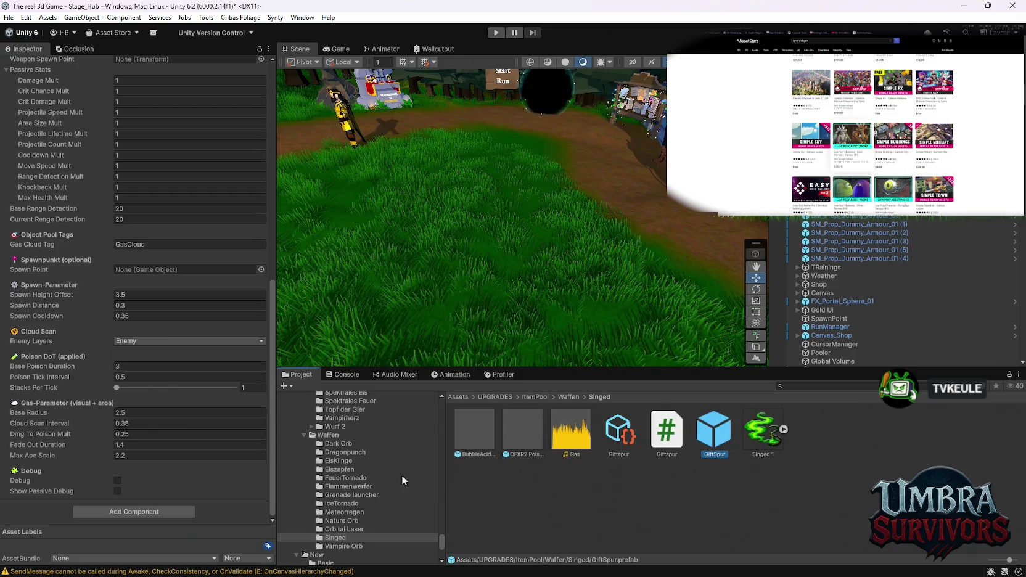
scroll(344, 475, "down", 3)
scroll(347, 475, "down", 3)
scroll(345, 497, "down", 4)
left_click(330, 472)
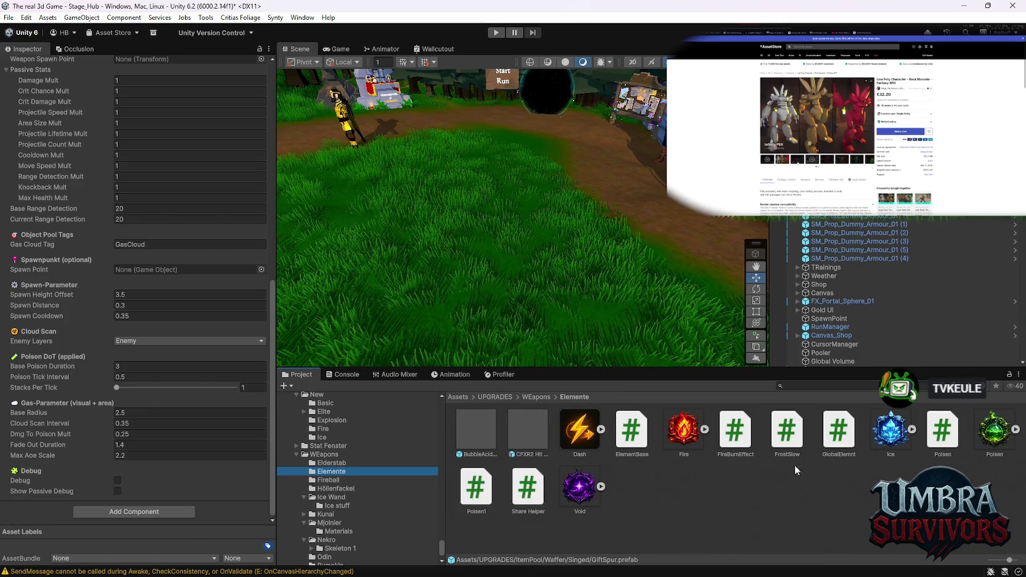
Review the Poisen.cs PoisonVenomEffect code in the Inspector while scripts recompile
left_click(939, 438)
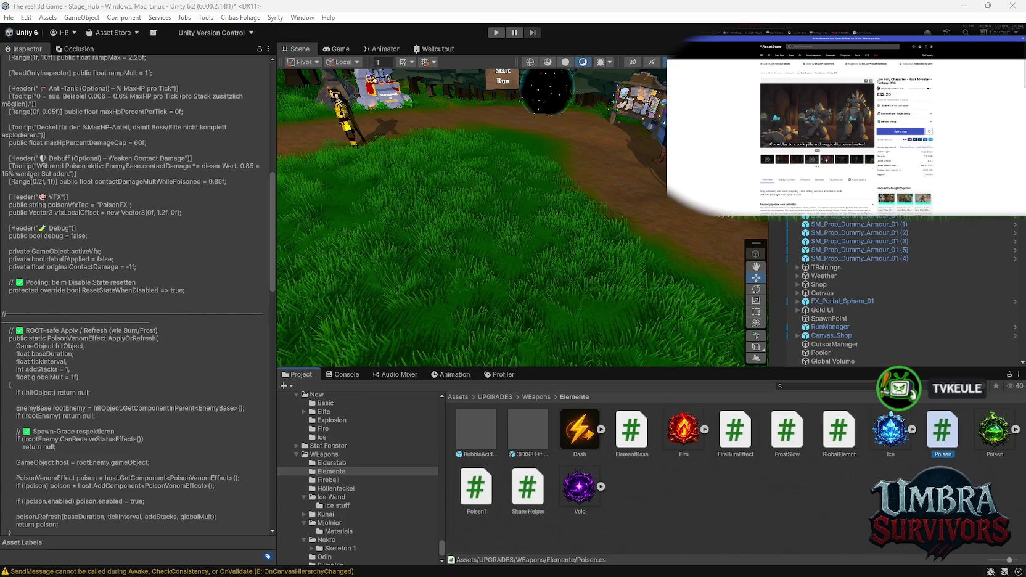
left_click(841, 159)
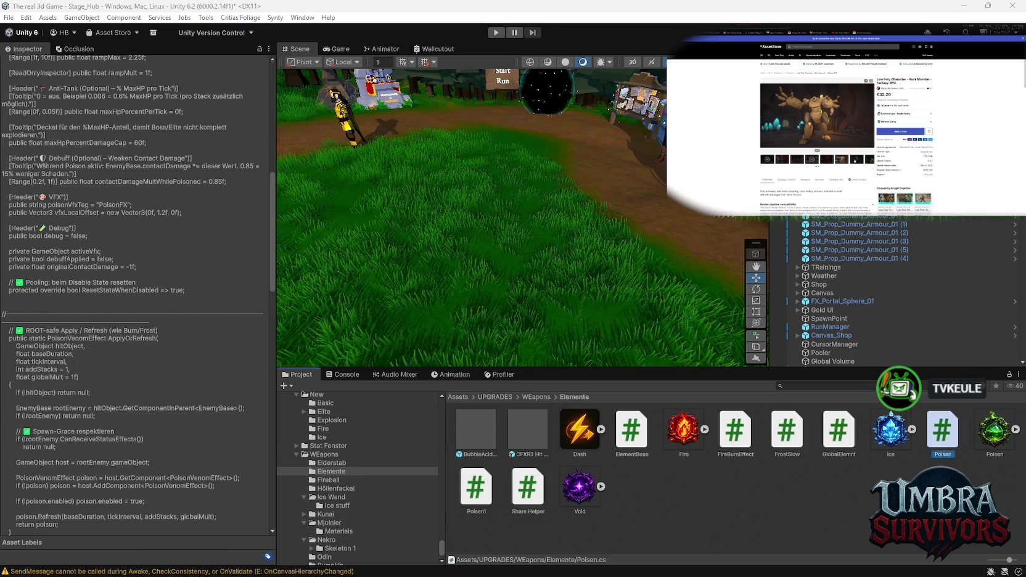
left_click(856, 159)
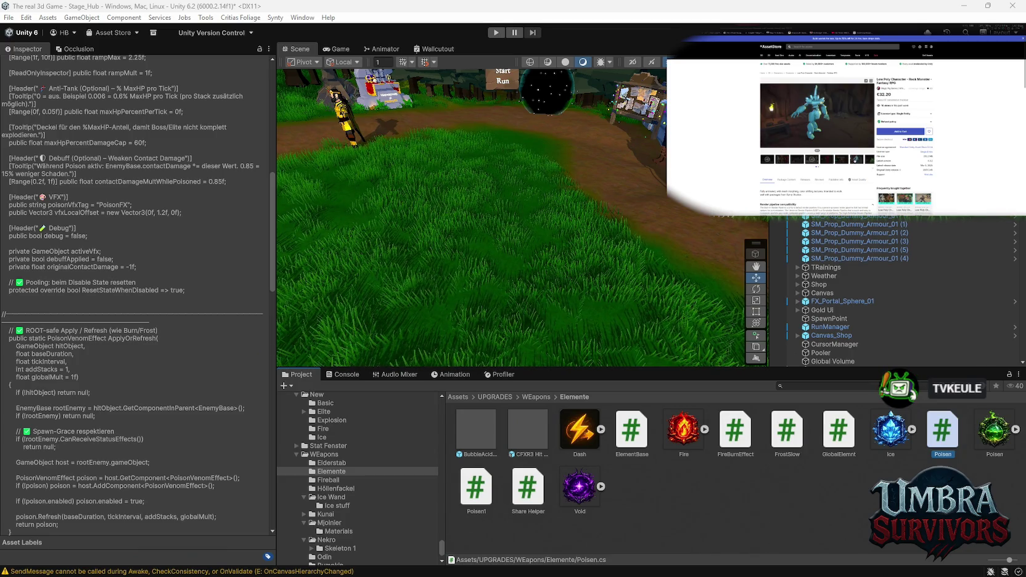
left_click(868, 159)
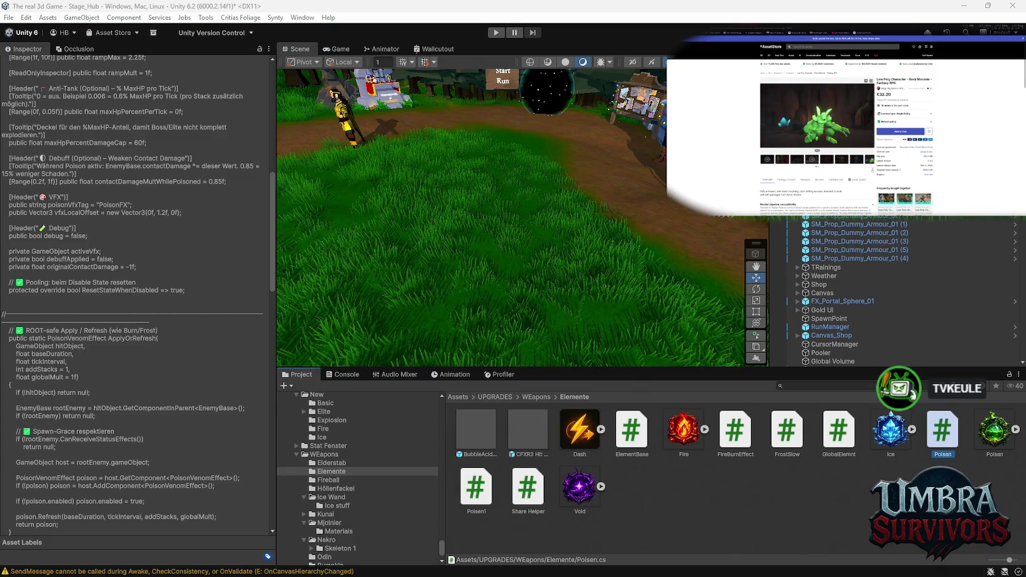
left_click(794, 159)
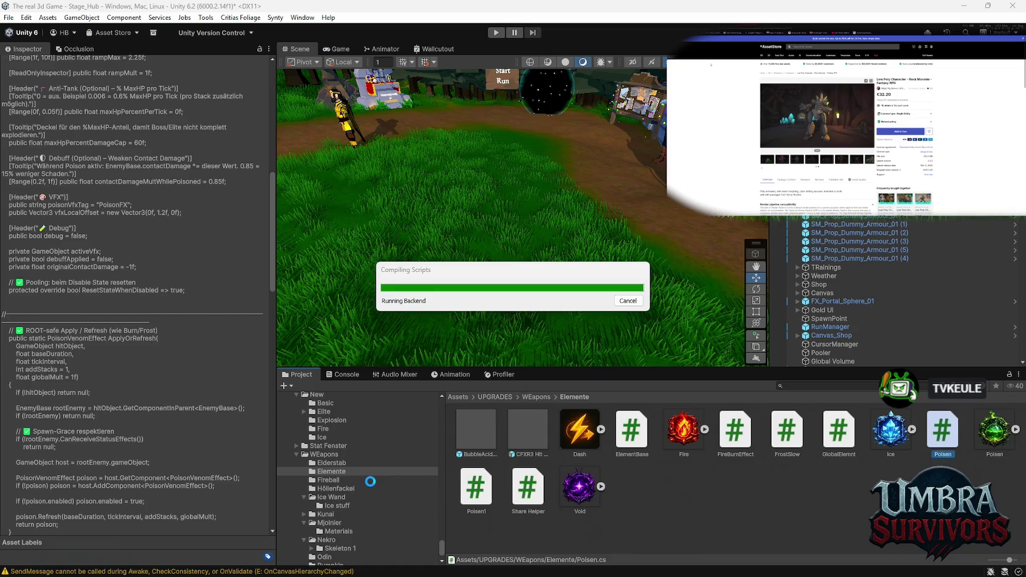
Select the Giftspur weapon data asset in the ItemPool/Waffen/Singed folder
left_click(372, 488)
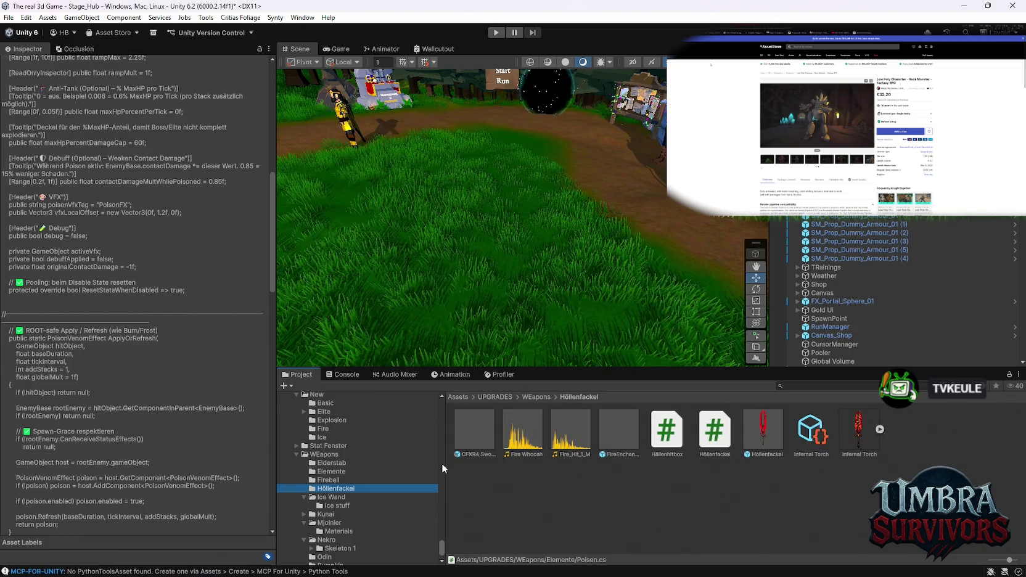
scroll(356, 480, "up", 3)
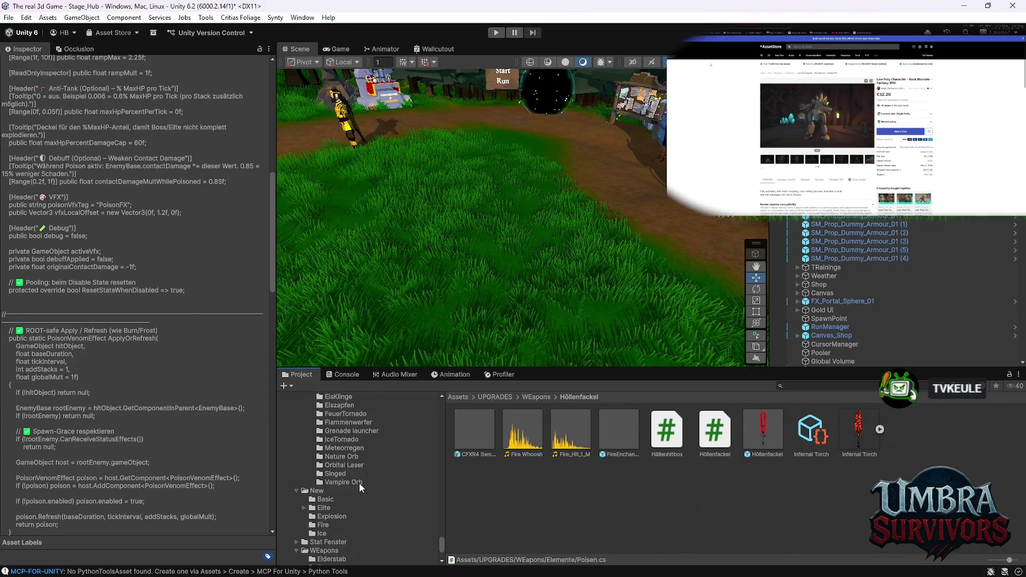
left_click(347, 475)
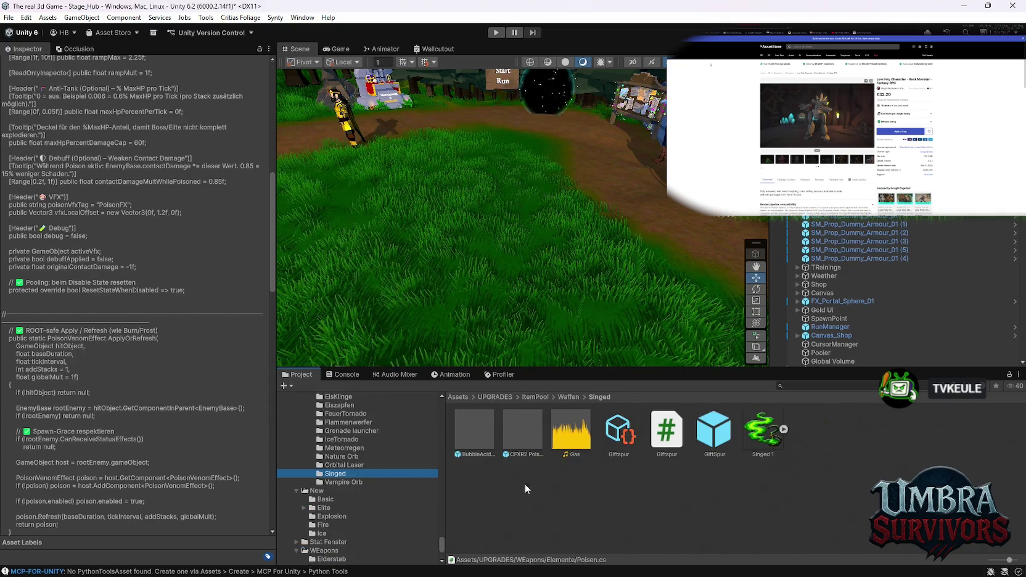
left_click(618, 431)
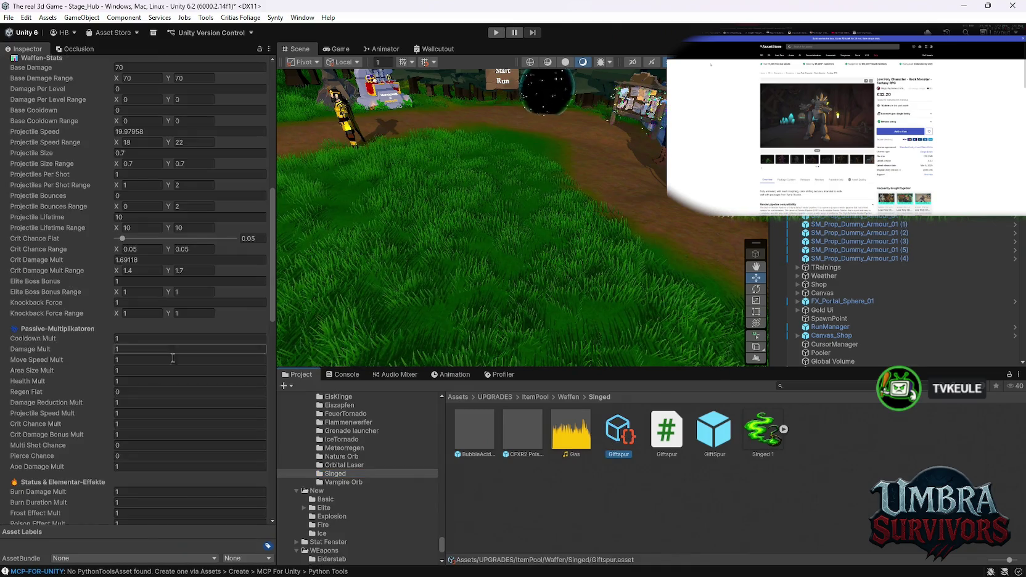
scroll(180, 382, "up", 5)
Set Giftspur Base Damage and Base Damage Range X/Y to 20, then enter Play mode
left_click(146, 297)
type("20")
key("Tab")
type("20")
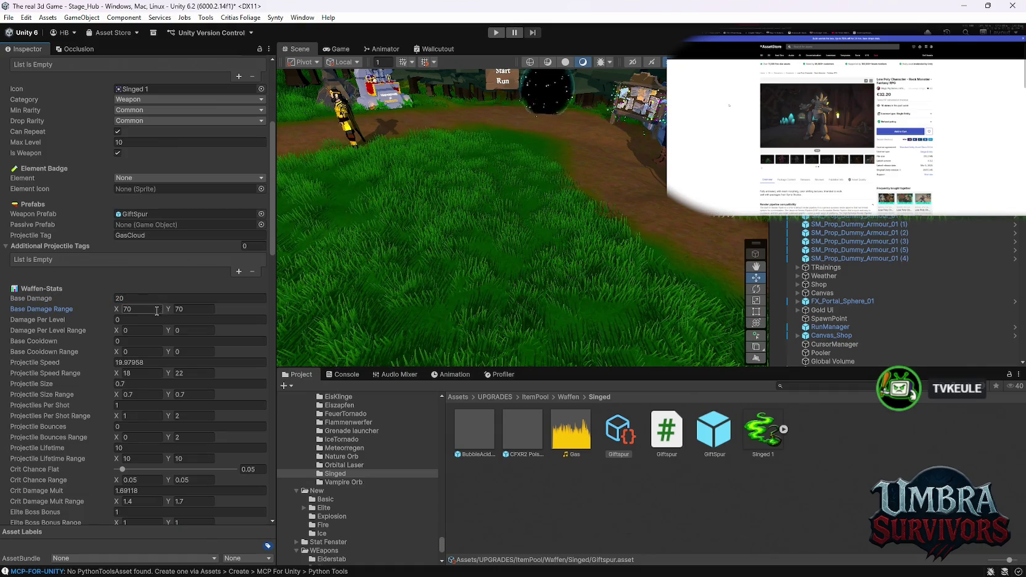
left_click(181, 310)
type("20")
left_click(496, 32)
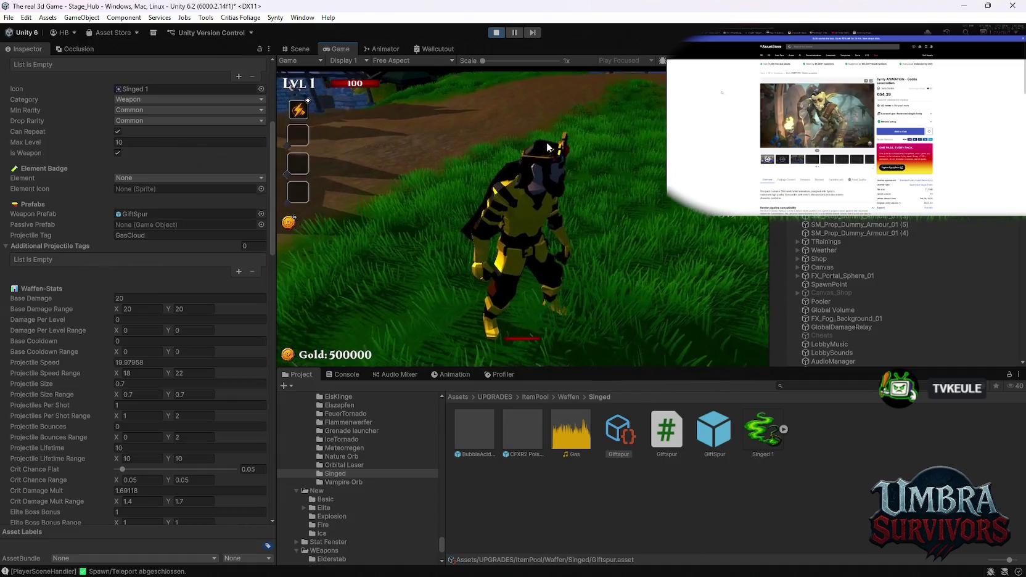
Walk to the weapon book, reroll the cards twice and pick Poison Trail
key("w")
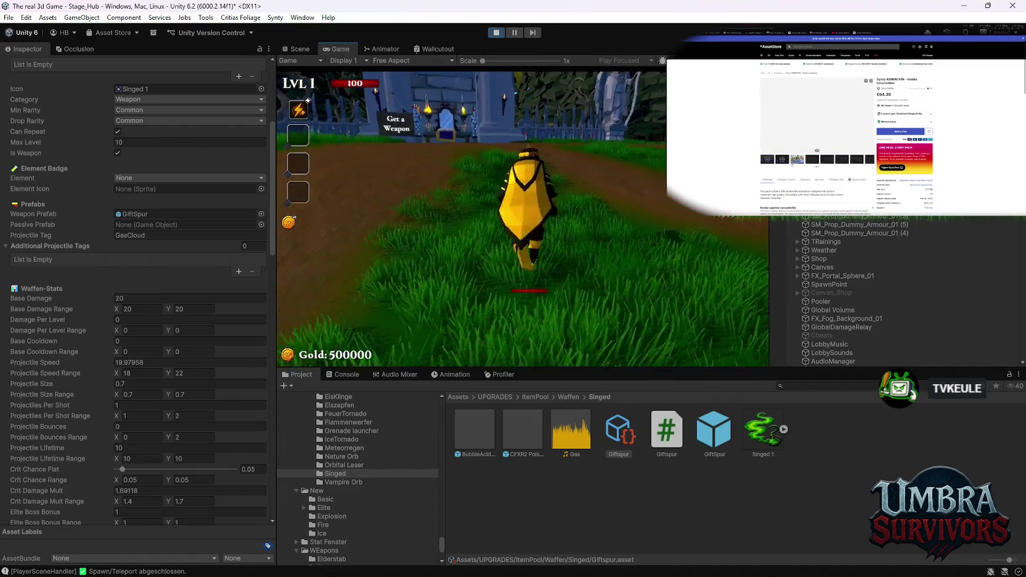
key("w")
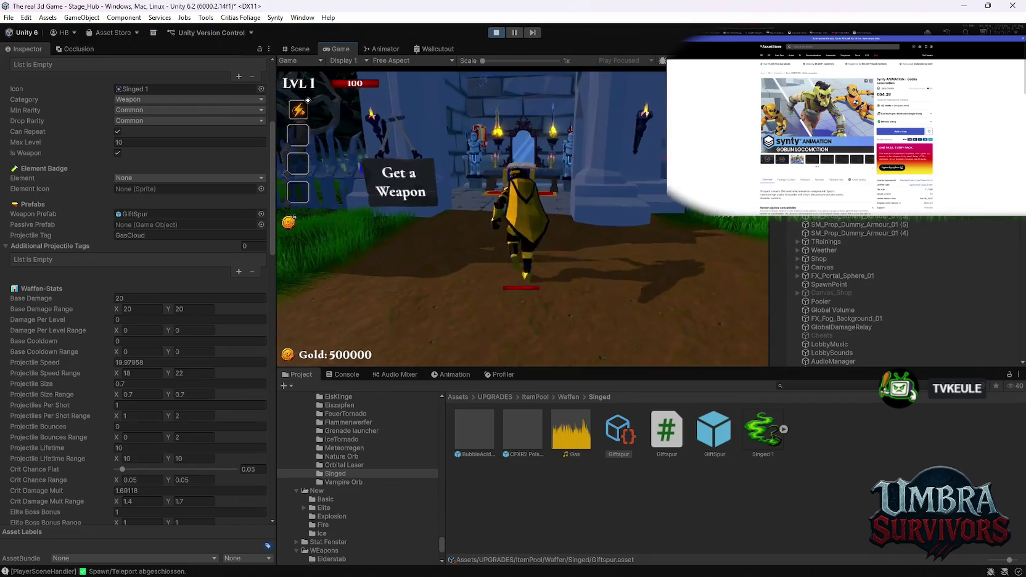
key("w")
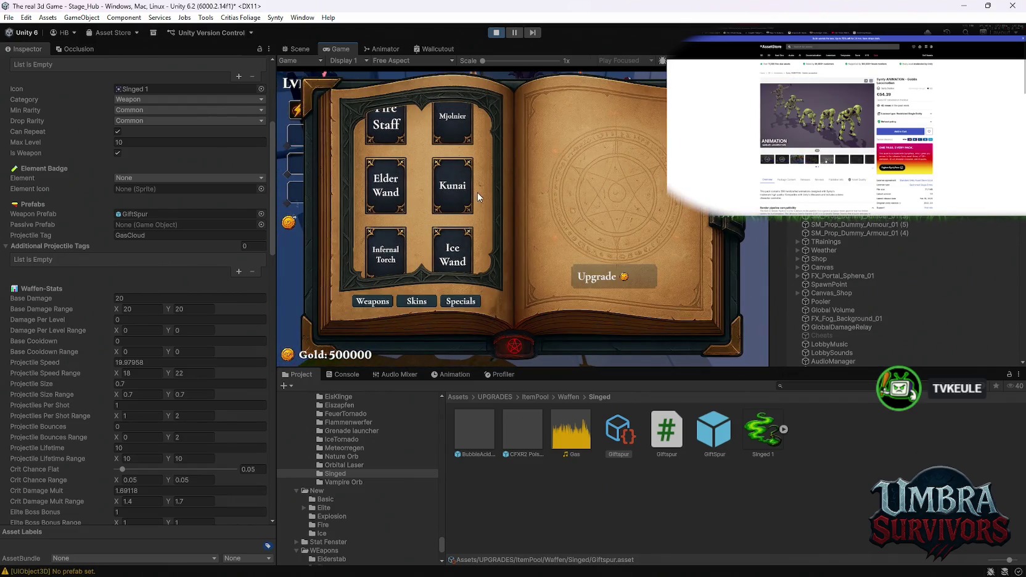
key("s")
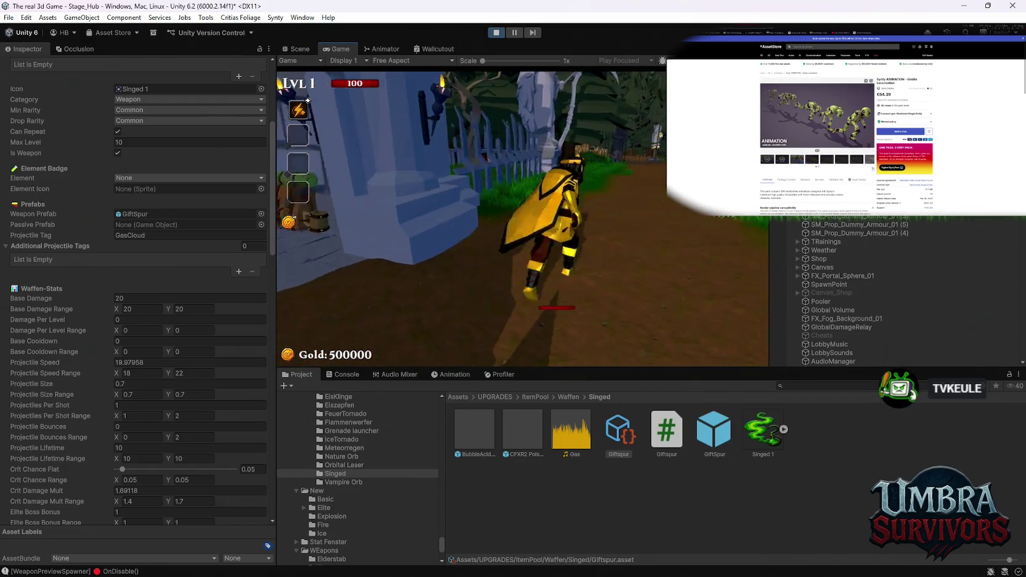
left_click(521, 339)
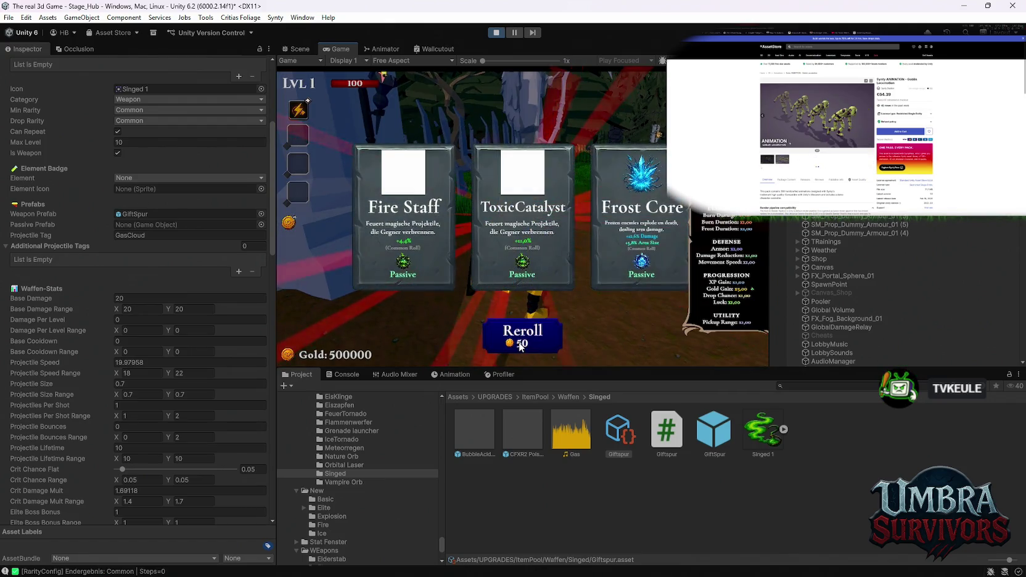
left_click(520, 346)
left_click(638, 240)
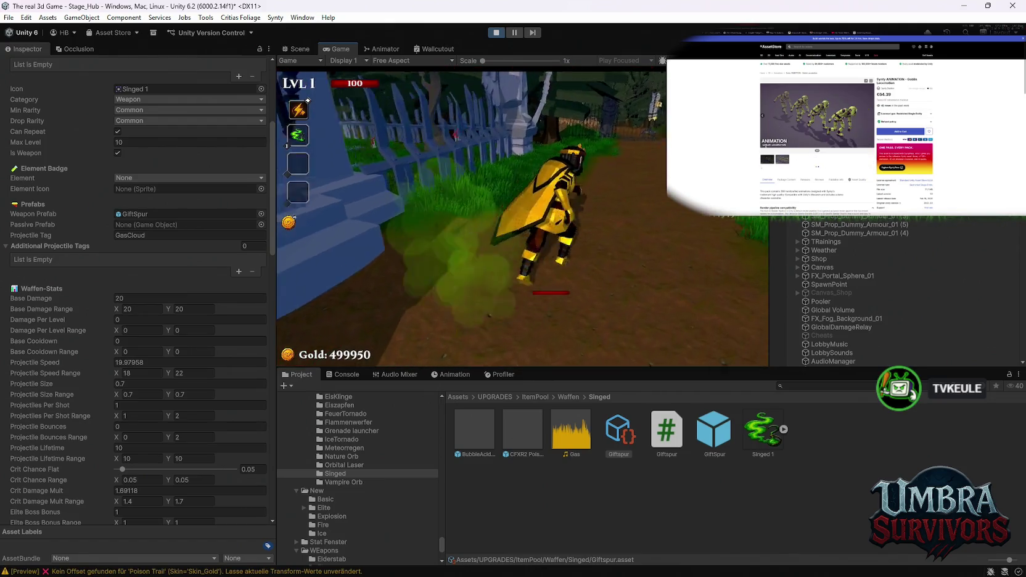
Gas the blue training dummies in the yard, then enter the Start Run portal
key("w")
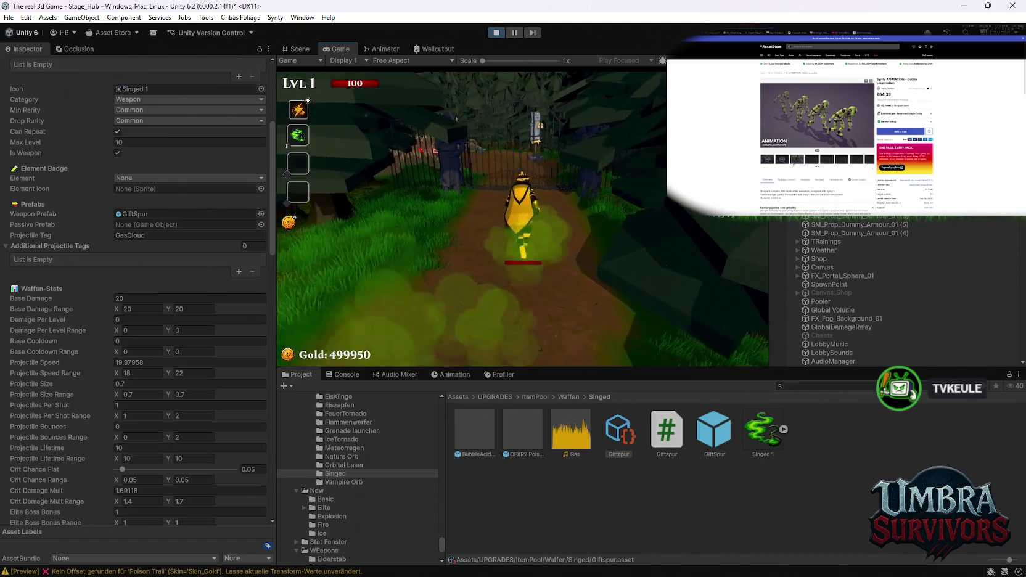
key("w")
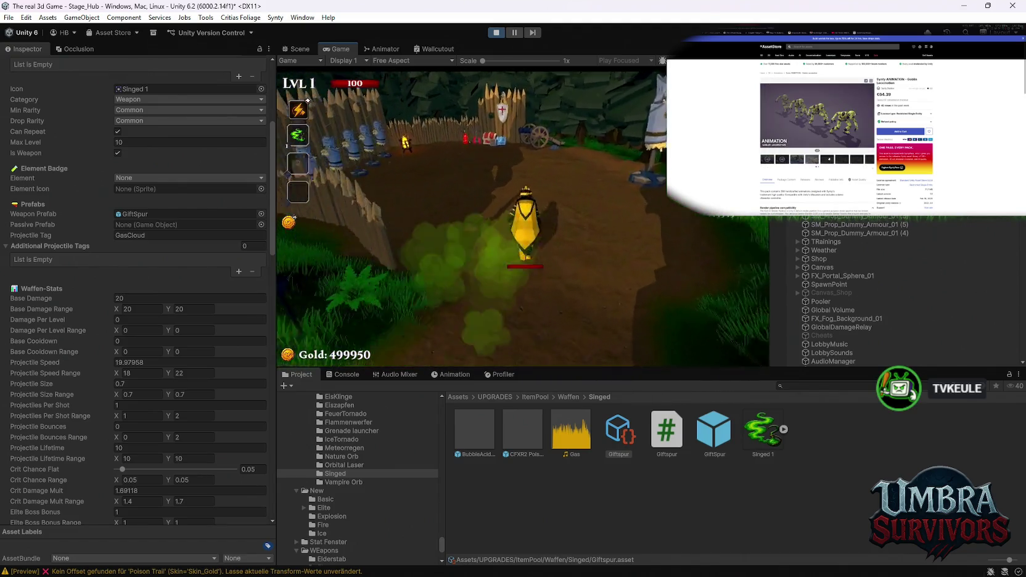
key("w")
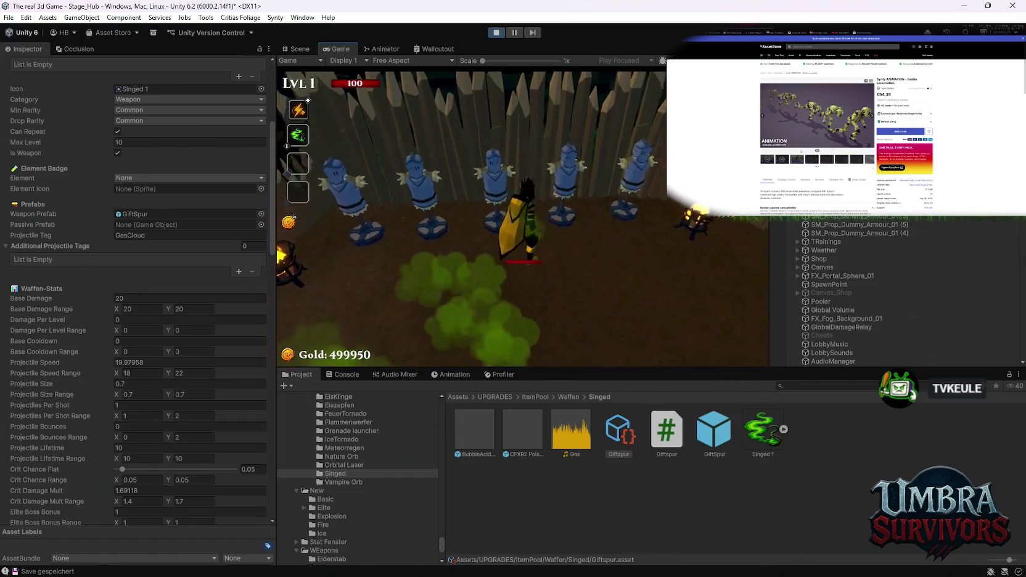
key("s")
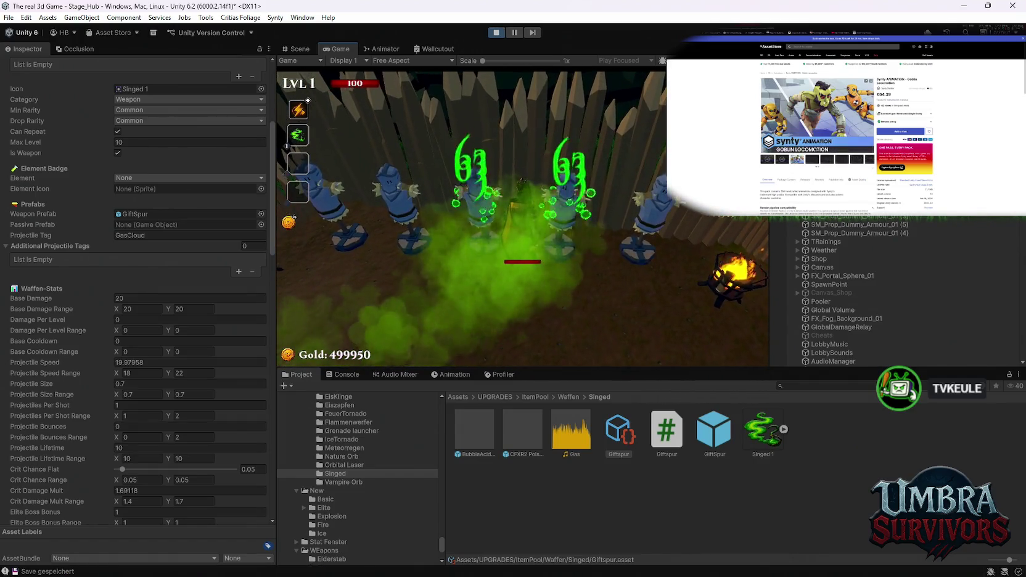
key("s")
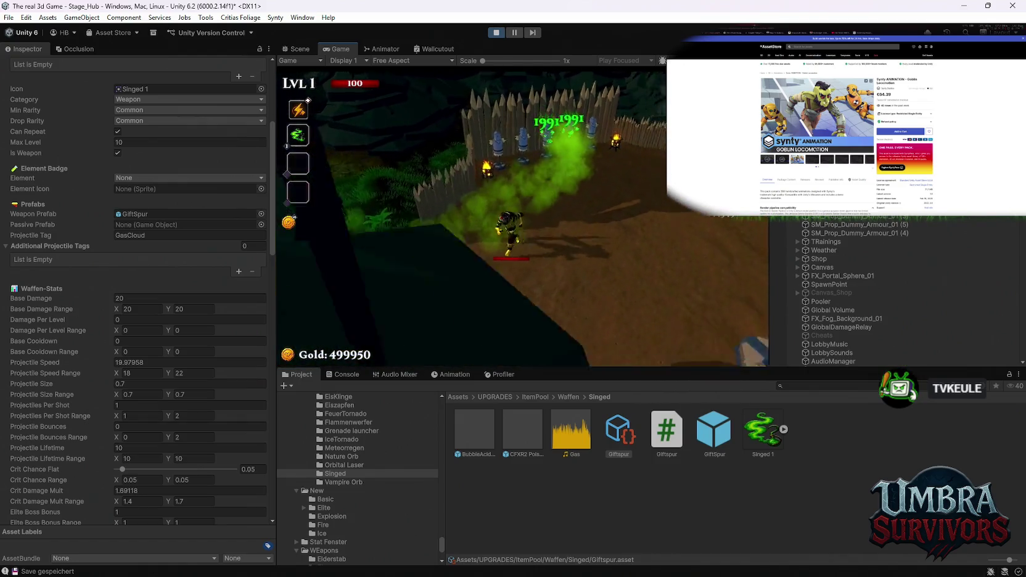
key("s")
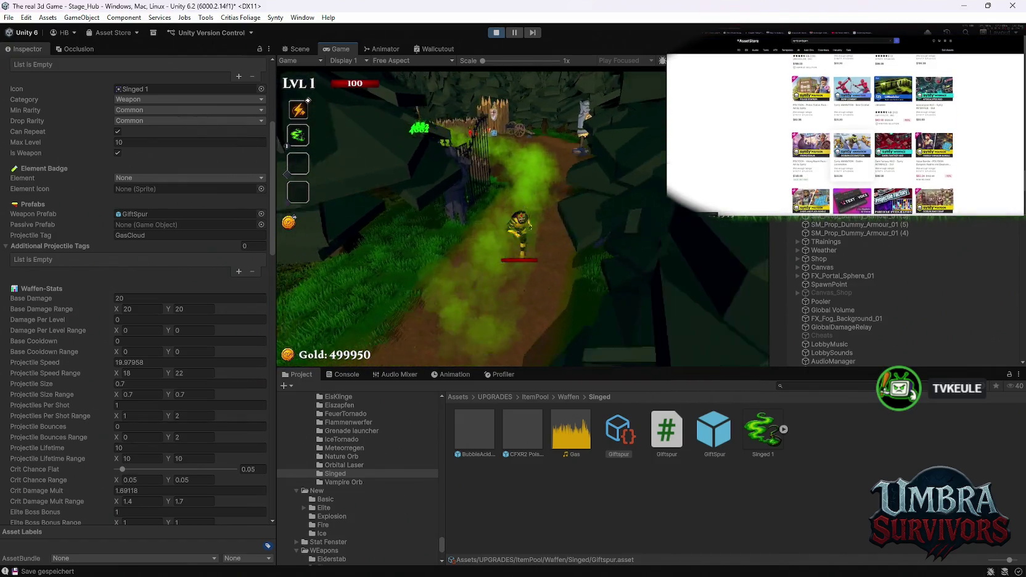
key("w")
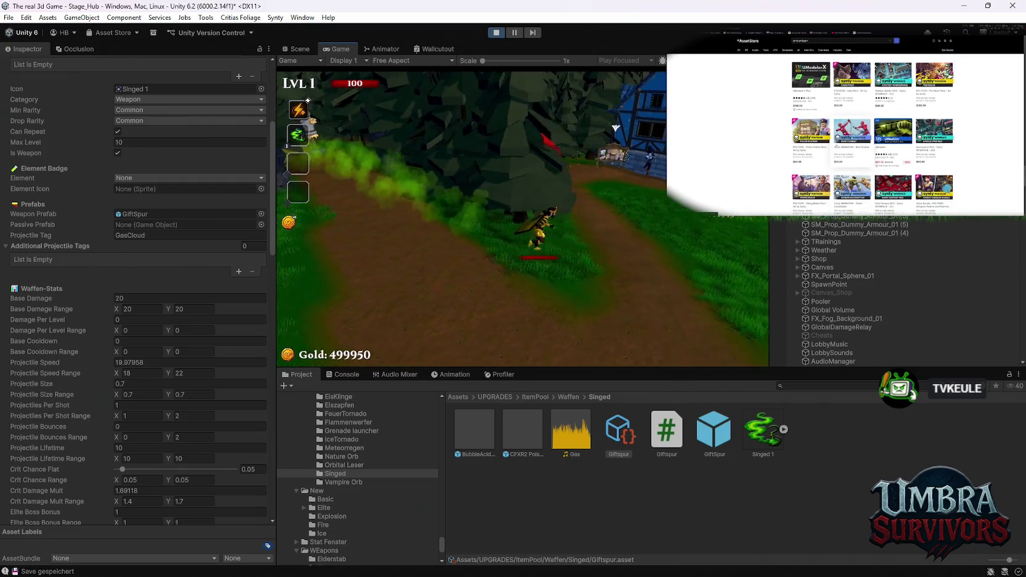
key("w")
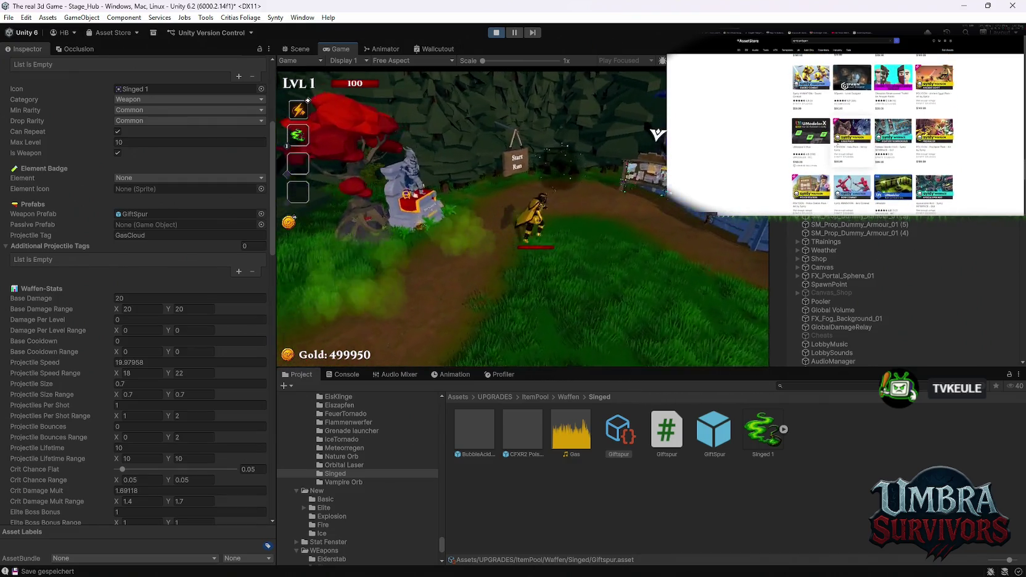
key("e")
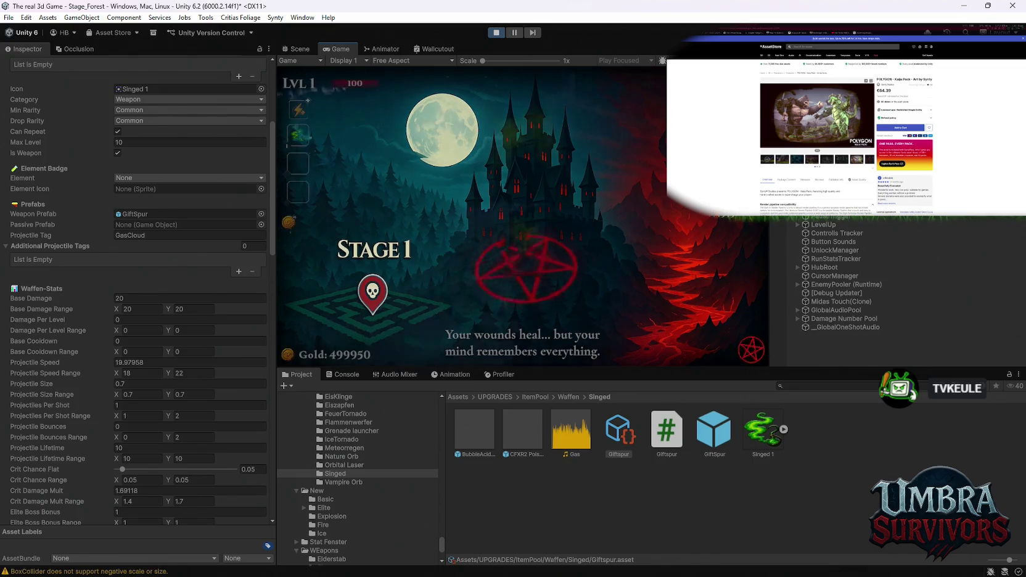
Walk the character around the forest stage, trailing toxic gas across the terrain
key("a")
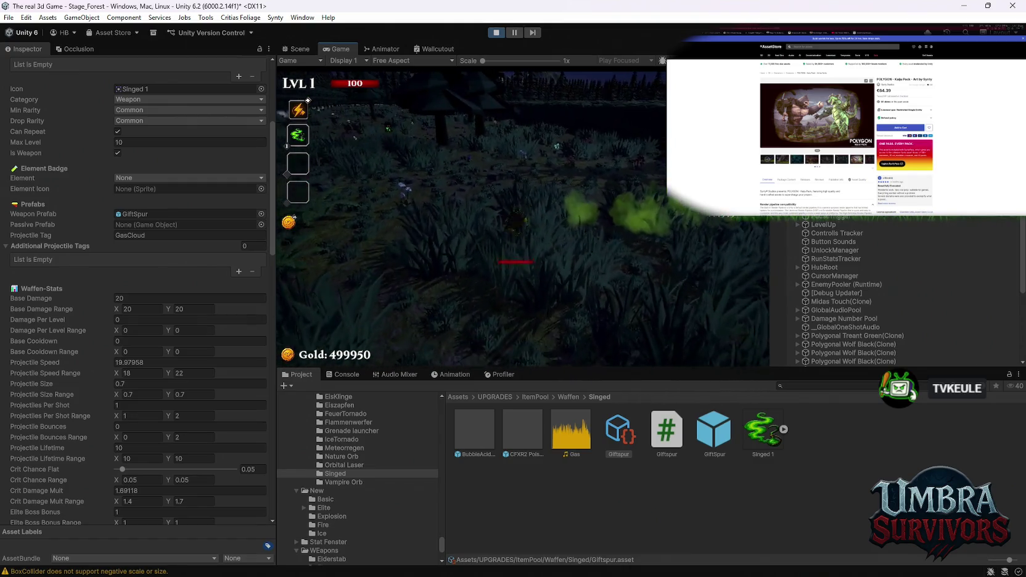
key("d")
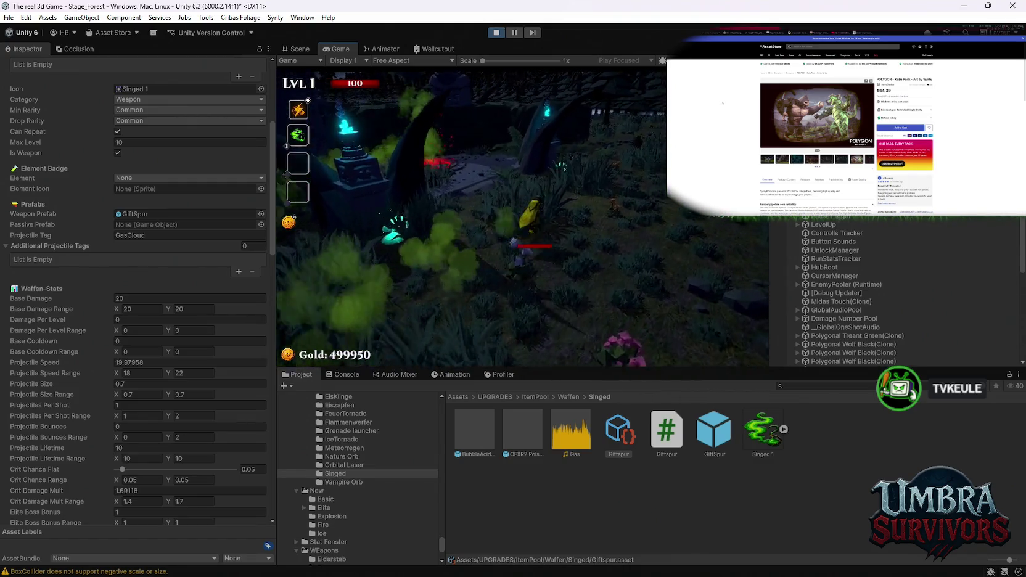
key("a")
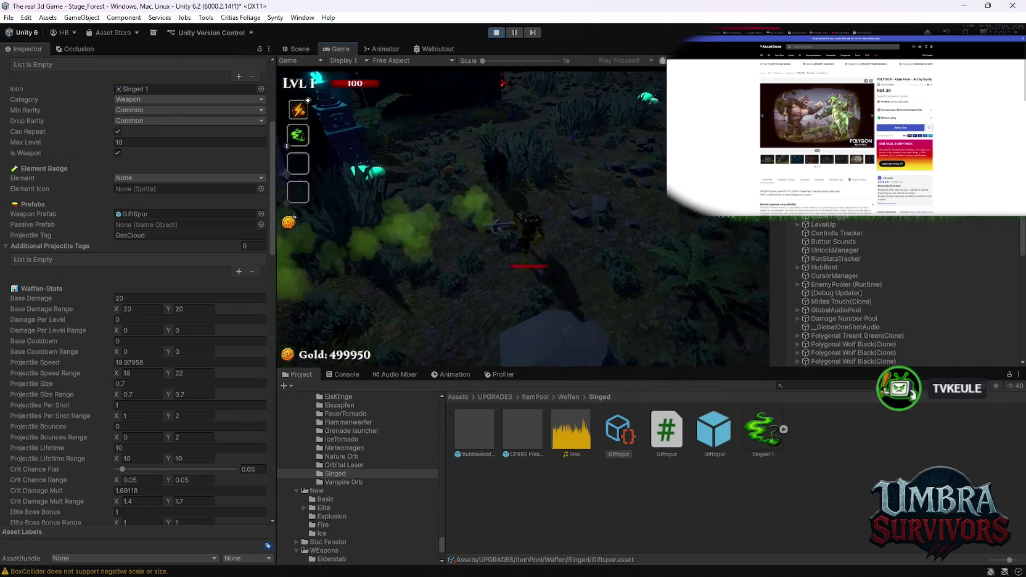
key("w")
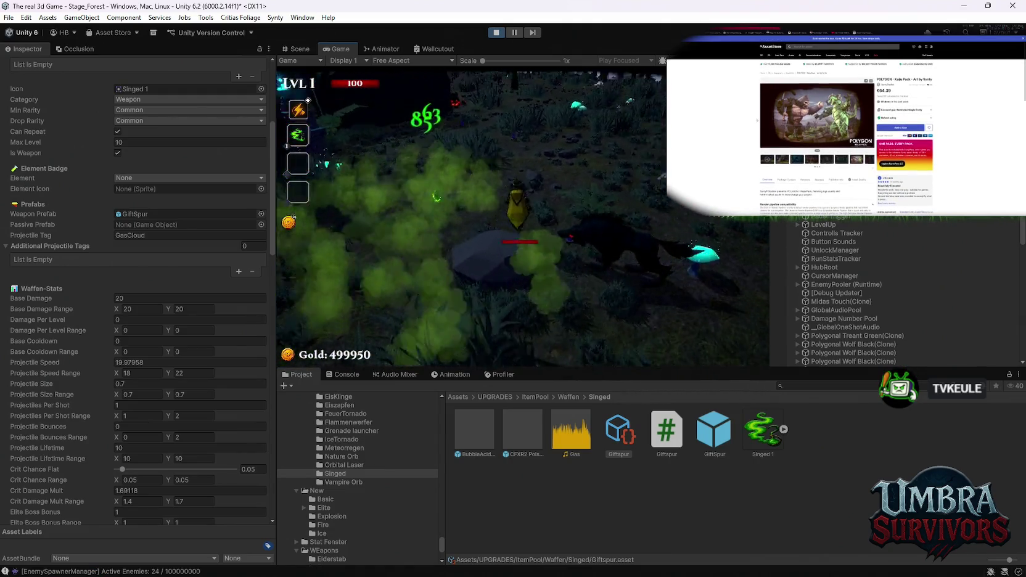
key("d")
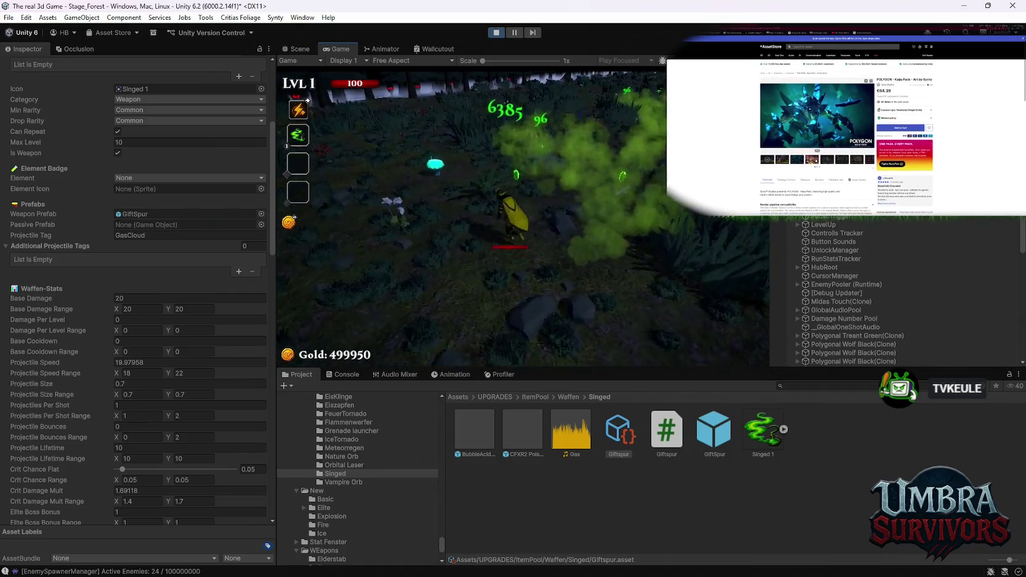
key("s")
key("d")
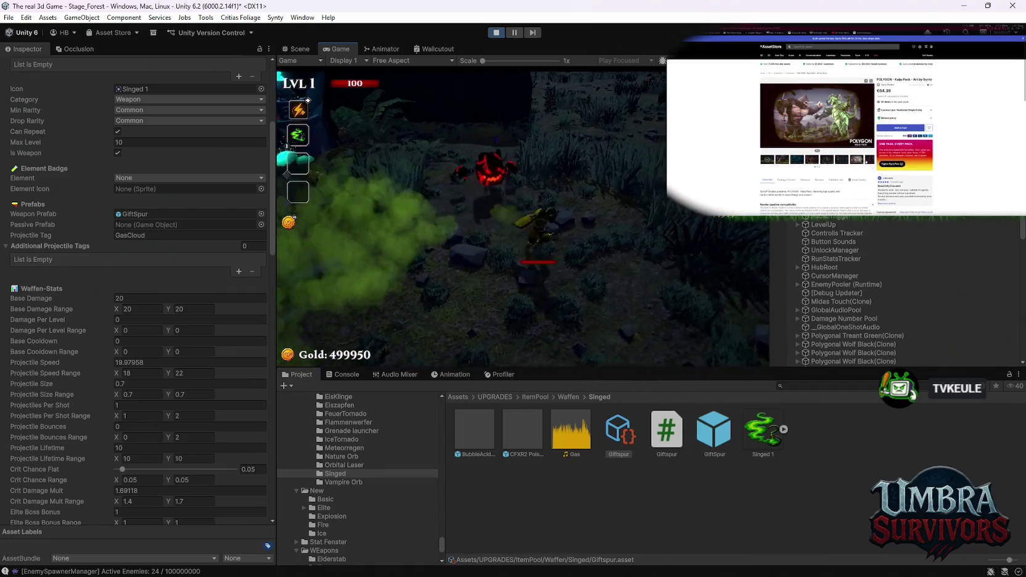
key("w")
key("d")
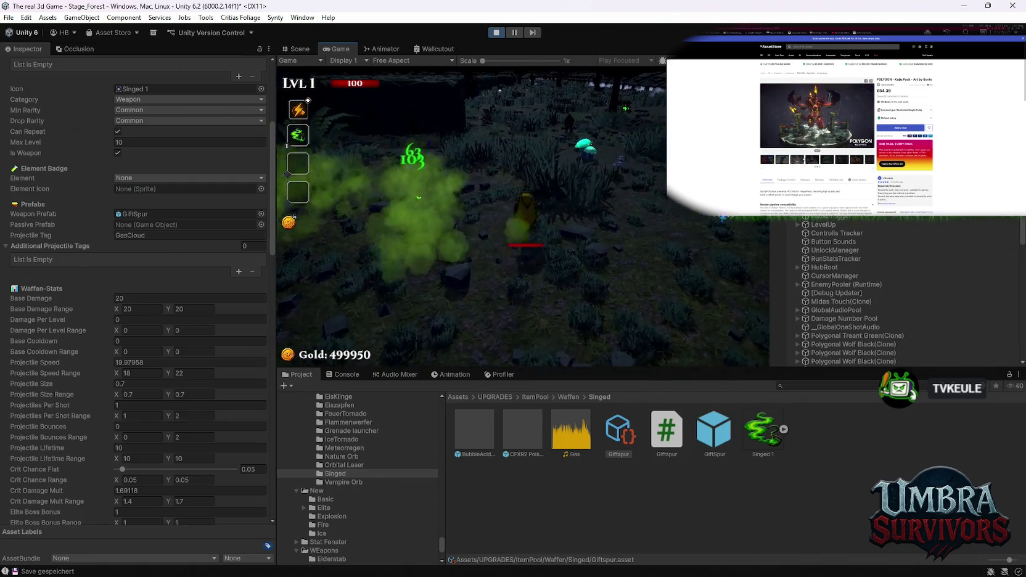
key("w")
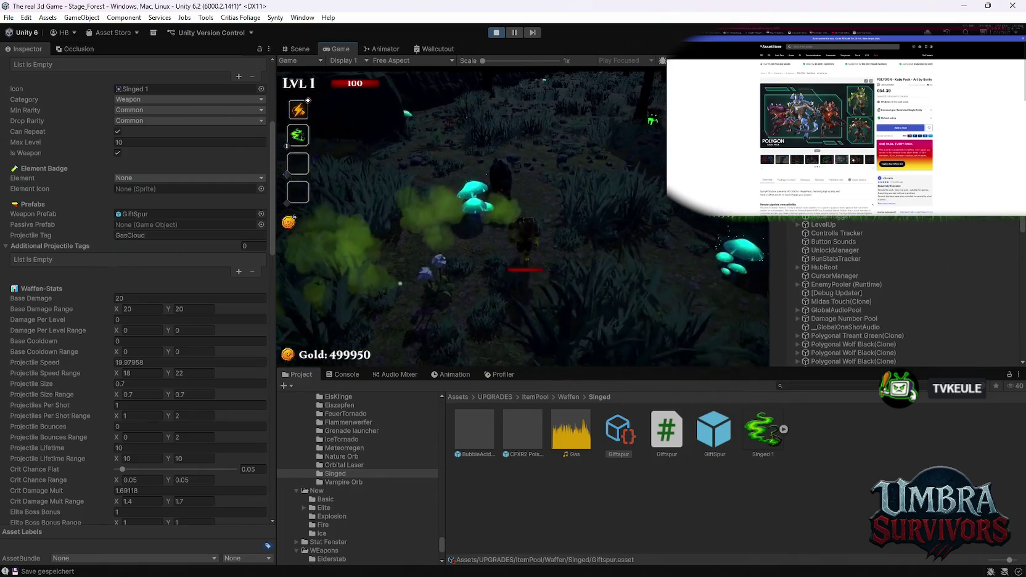
key("s")
Lead enemies through the gas until level-up, then reroll the offered cards
key("d")
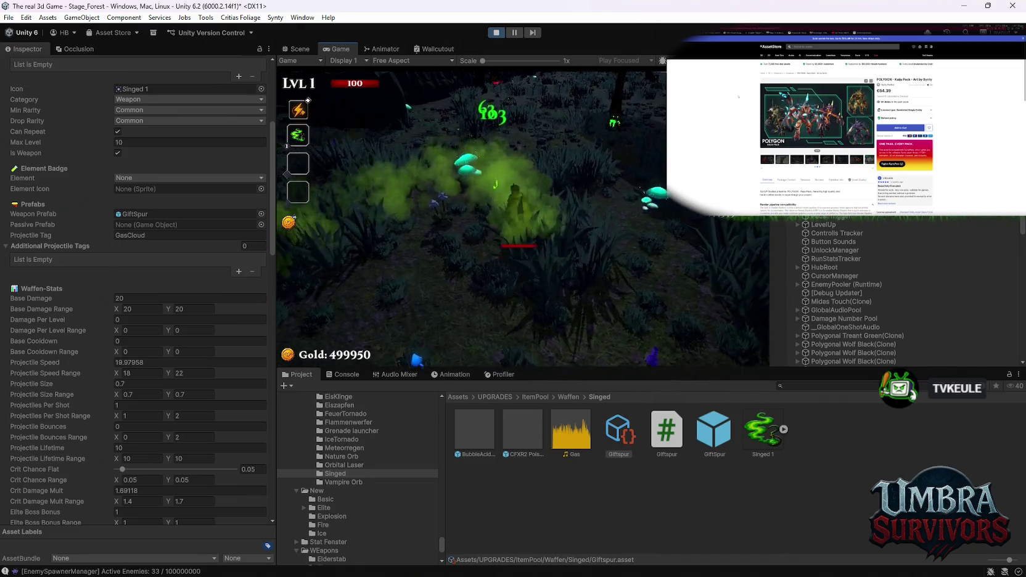
key("s")
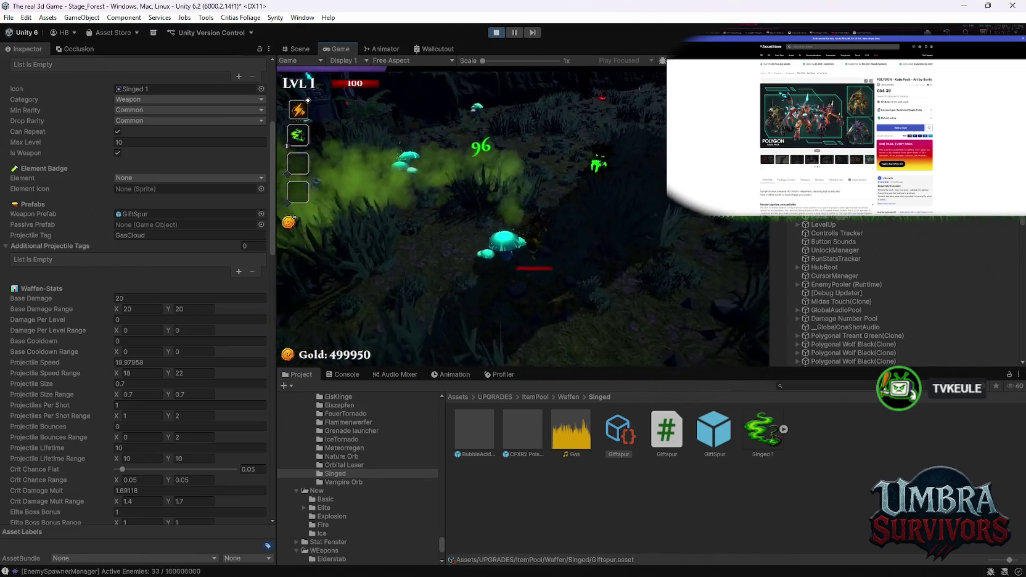
key("s")
key("a")
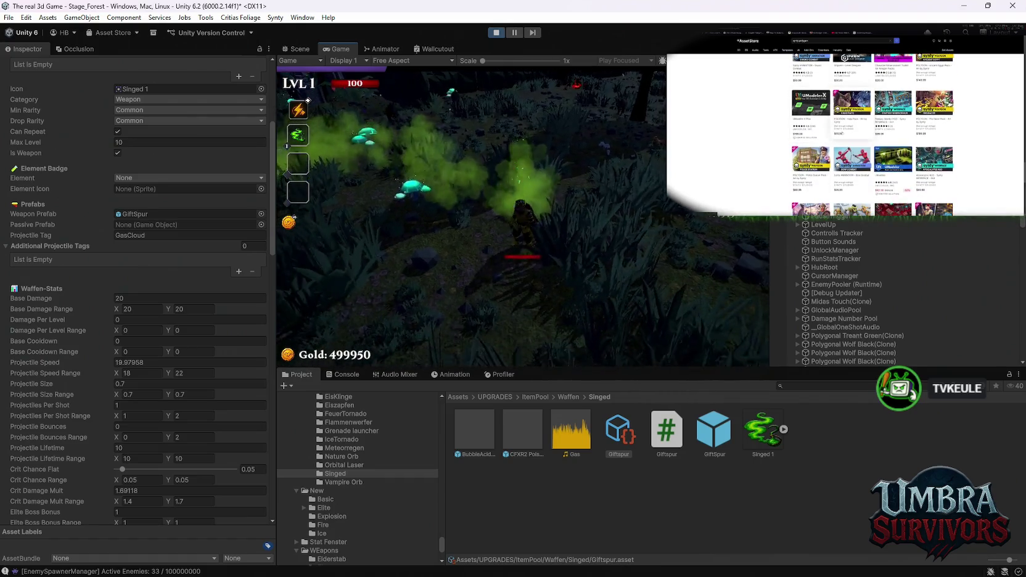
key("d")
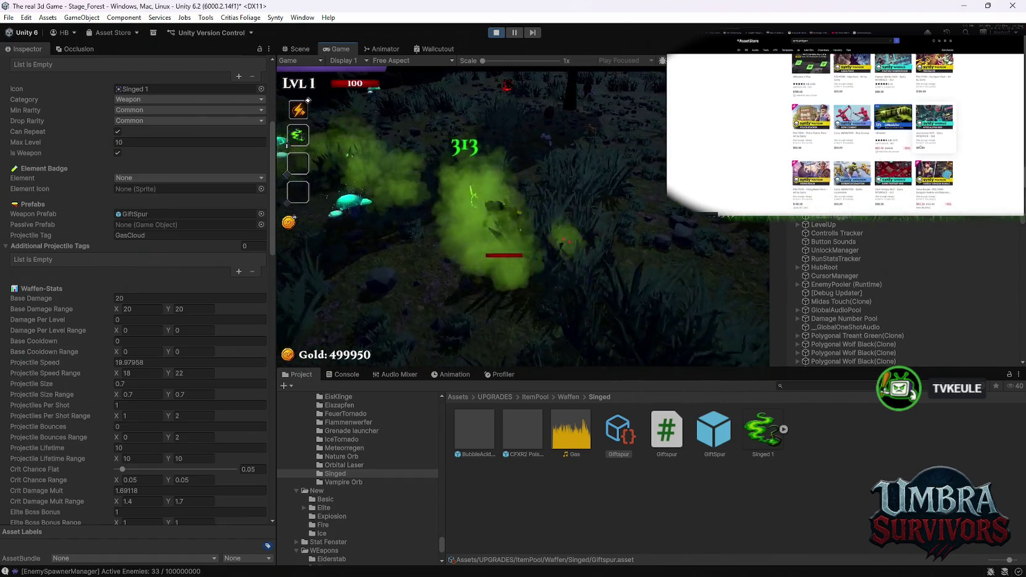
key("w")
key("a")
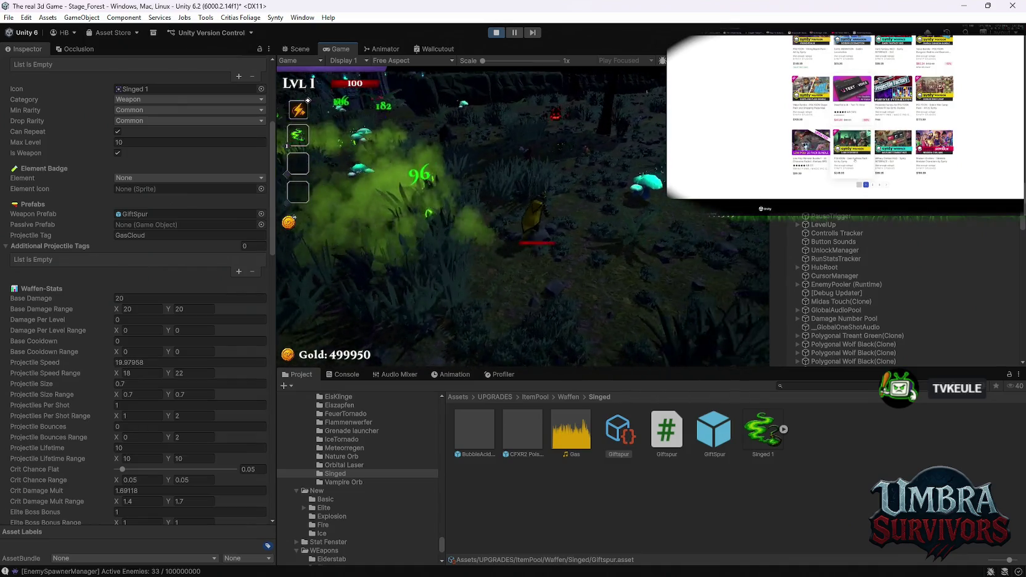
key("s")
key("a")
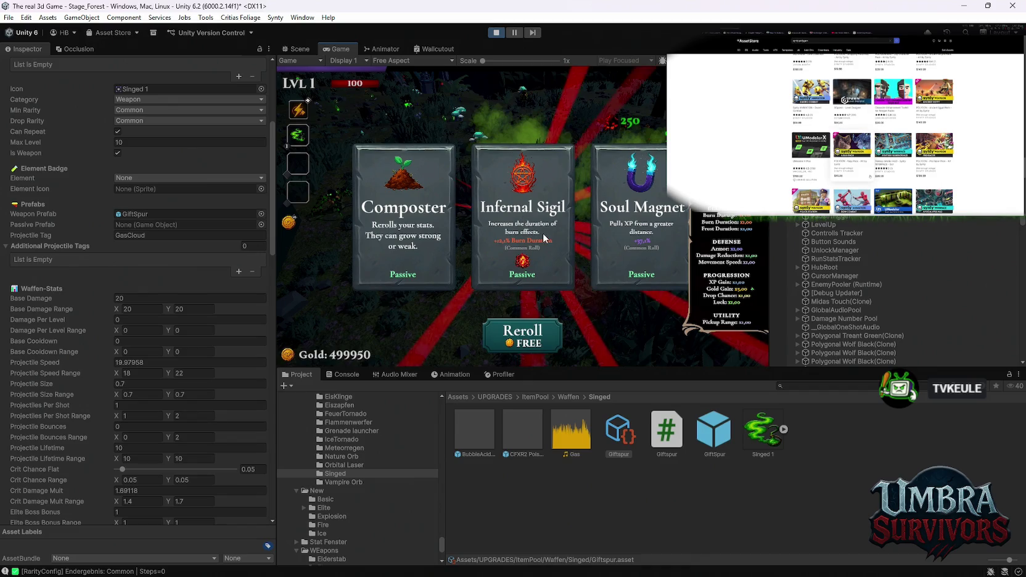
left_click(519, 339)
Reroll the level-up cards until BlightFire and then ToxicCatalyst appear, and take both
left_click(519, 339)
left_click(519, 339)
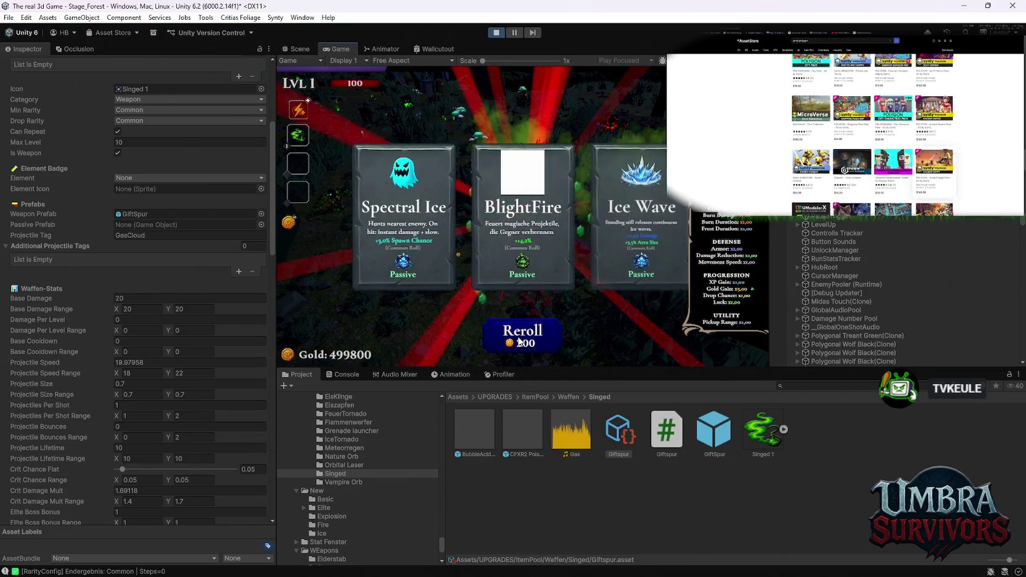
left_click(523, 237)
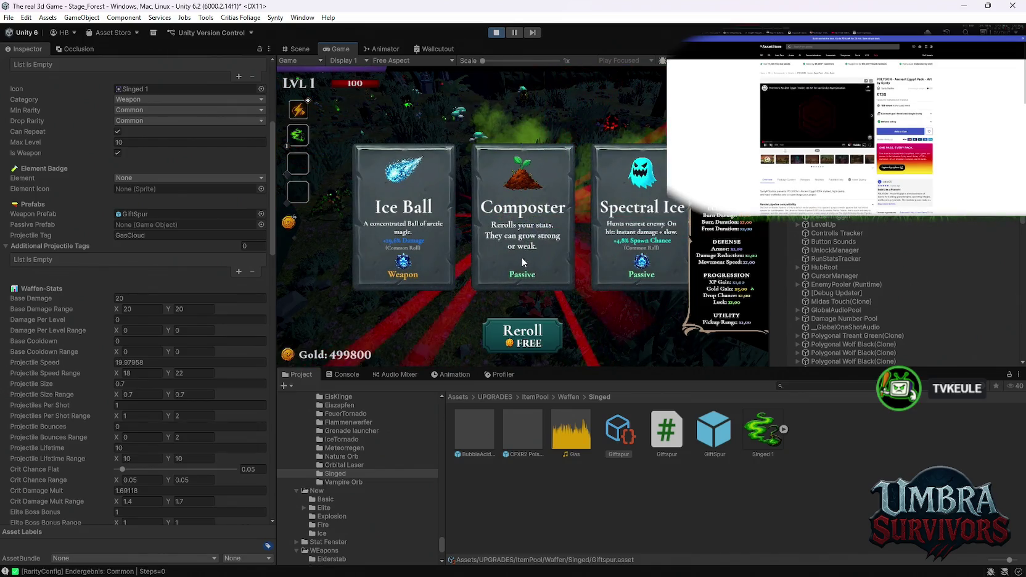
left_click(516, 324)
left_click(515, 326)
left_click(516, 328)
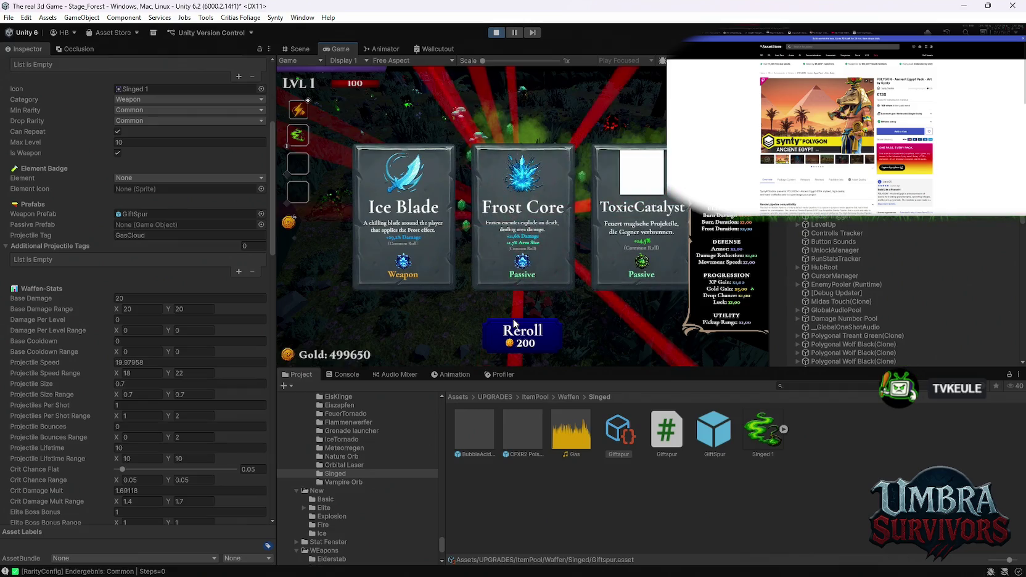
left_click(654, 210)
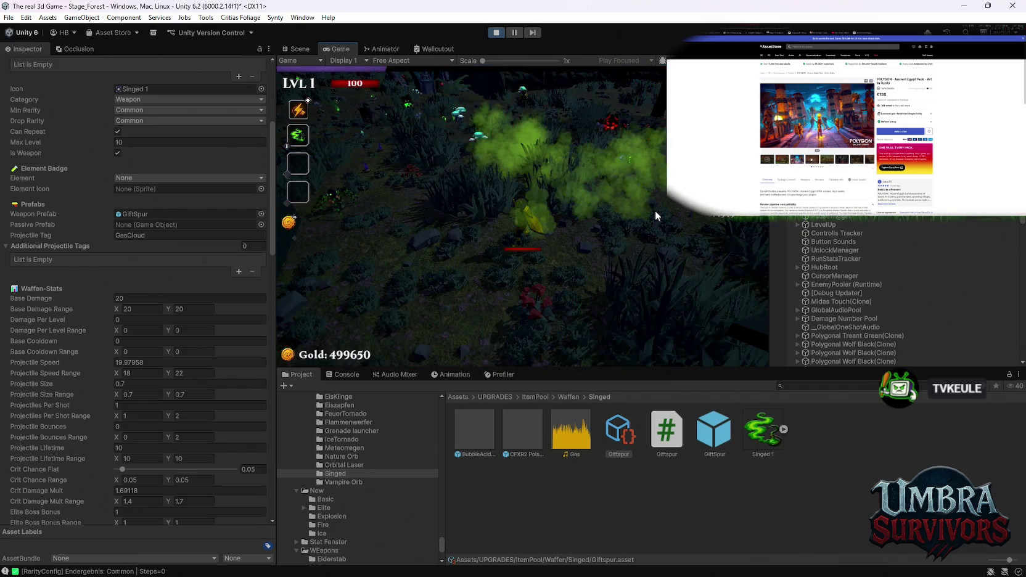
Reroll the next two level-up offers and pick an upgrade from each
left_click(534, 336)
left_click(535, 338)
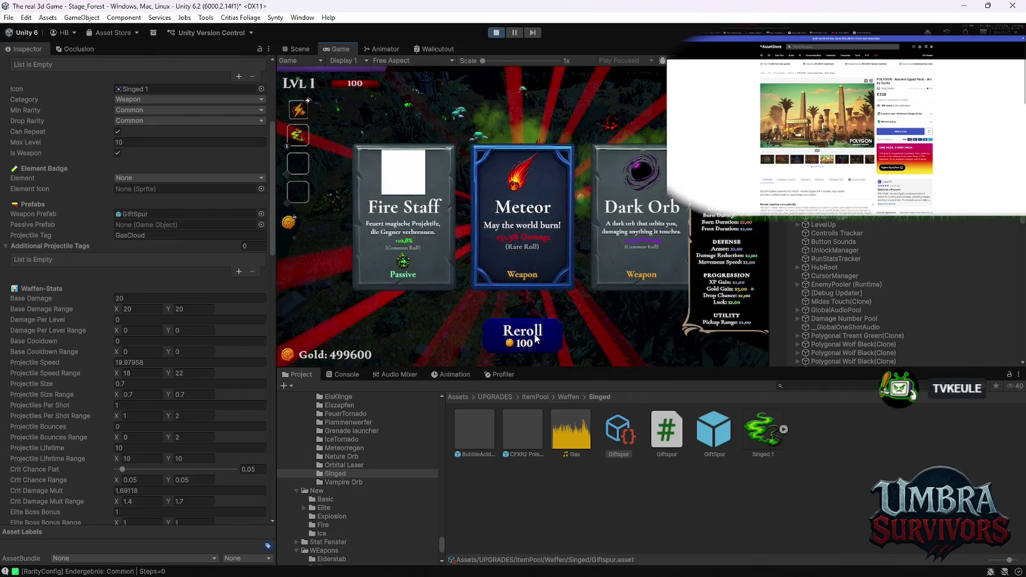
left_click(401, 230)
left_click(502, 330)
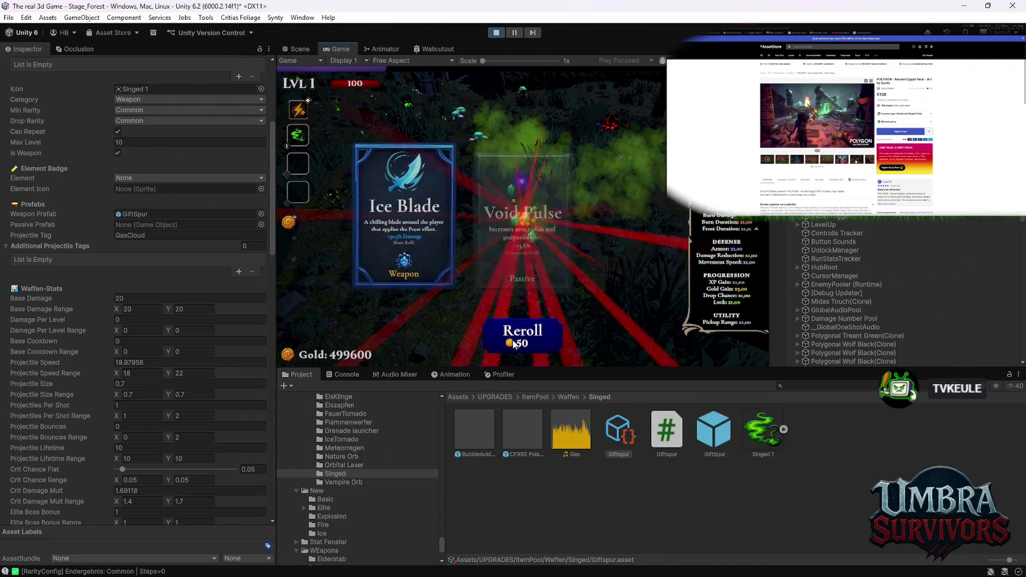
left_click(507, 336)
left_click(511, 343)
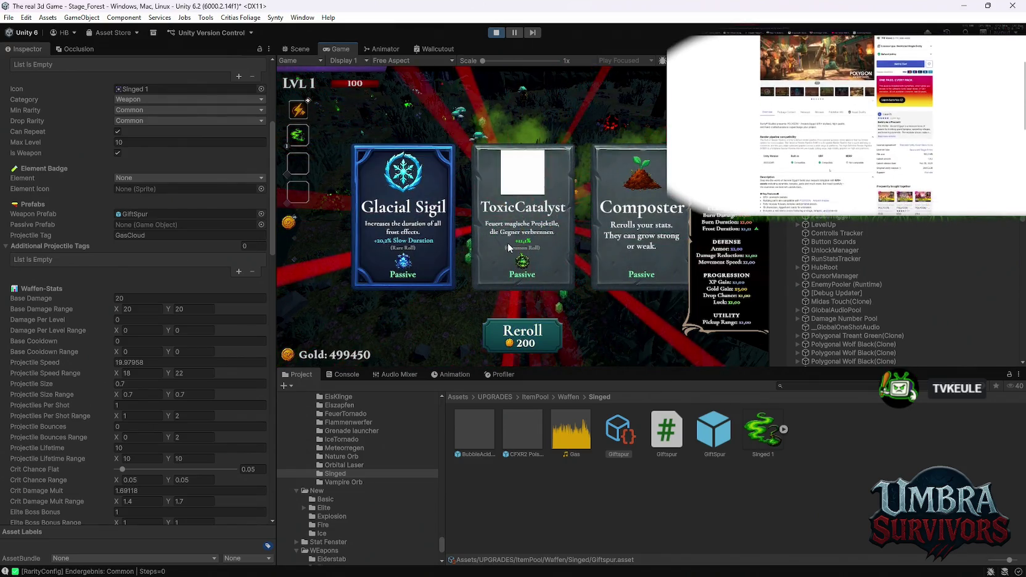
left_click(521, 245)
Reroll the cards and take the AntidoteSiphon upgrade on two level-ups
left_click(518, 335)
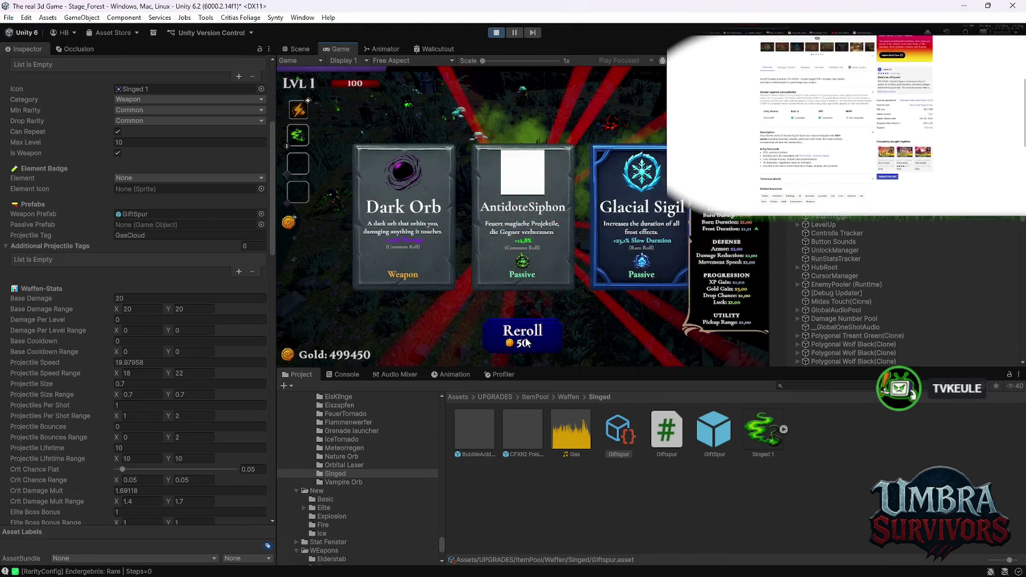
left_click(517, 212)
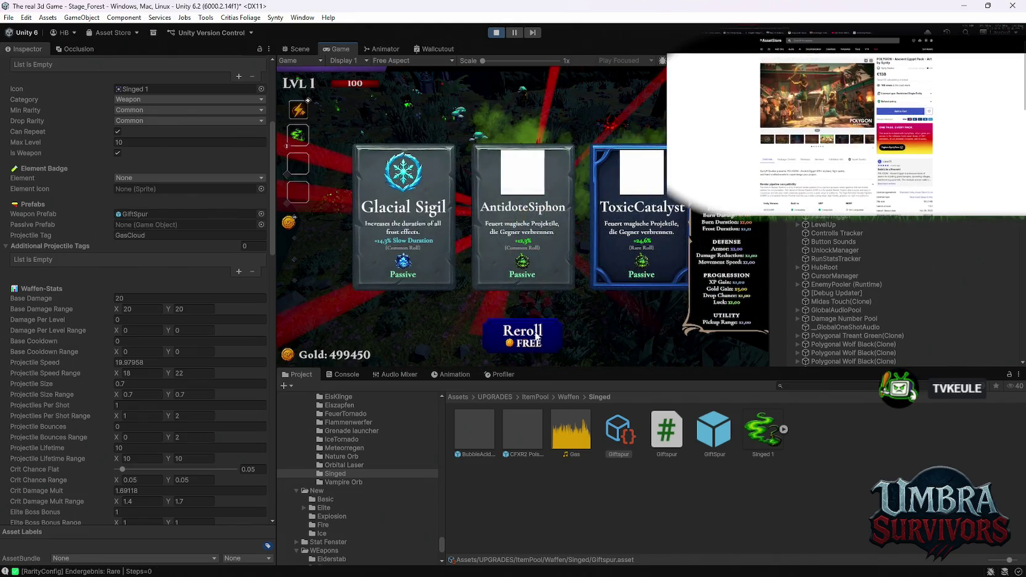
left_click(535, 233)
left_click(541, 332)
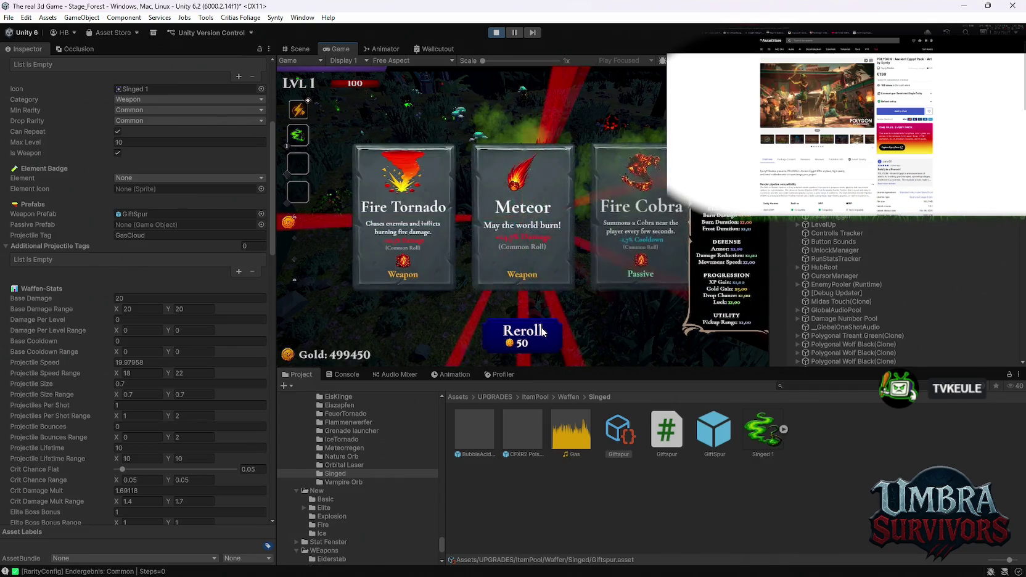
left_click(541, 332)
left_click(541, 332)
left_click(542, 331)
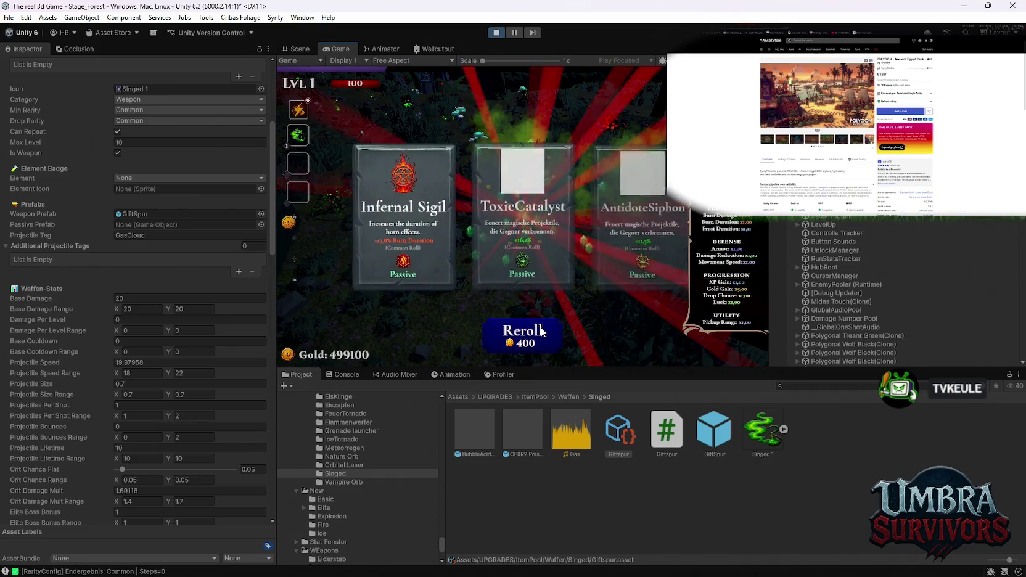
left_click(636, 236)
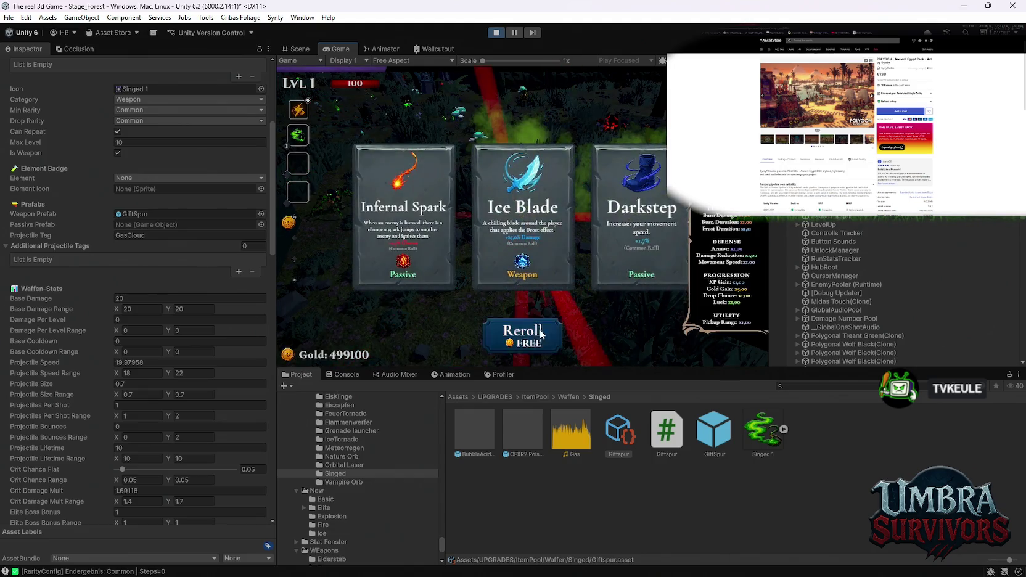
Reroll the final offer three times, then choose an upgrade to resume the forest run
left_click(523, 339)
left_click(522, 346)
left_click(523, 346)
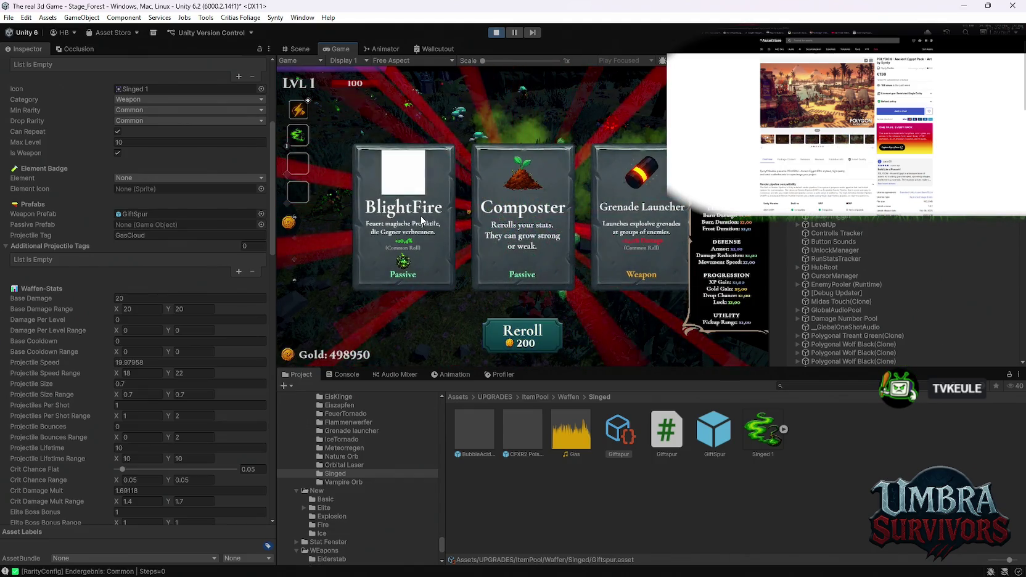
left_click(523, 209)
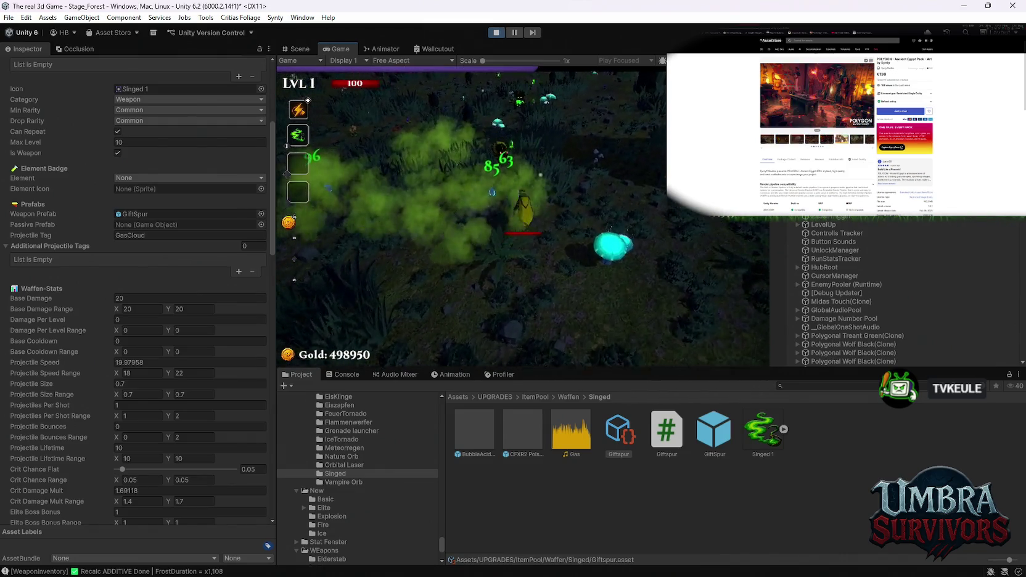
Take the flamethrower and, at level 3, AntidoteSiphon, then pause the run and exit Play mode
left_click(505, 229)
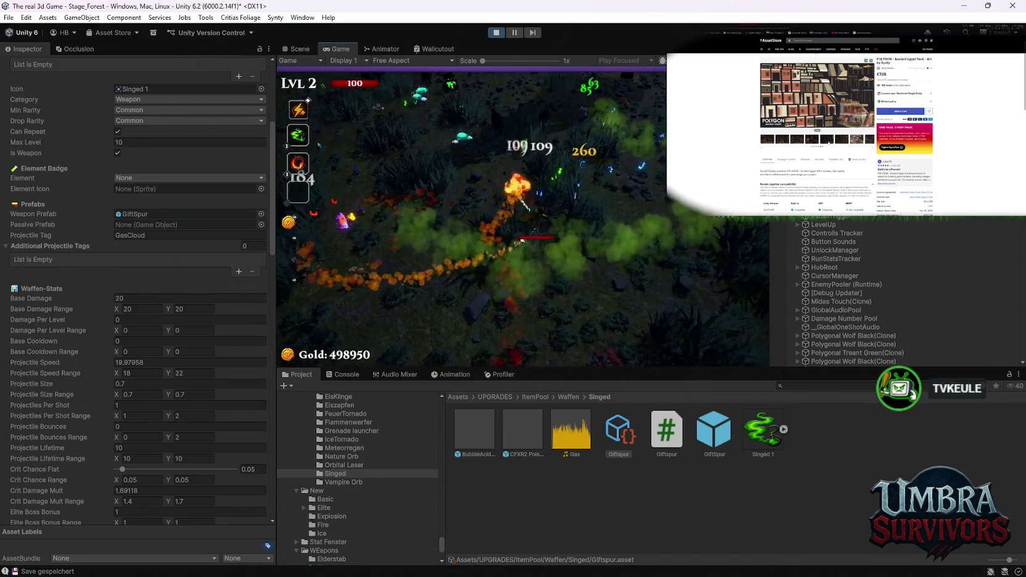
left_click(523, 345)
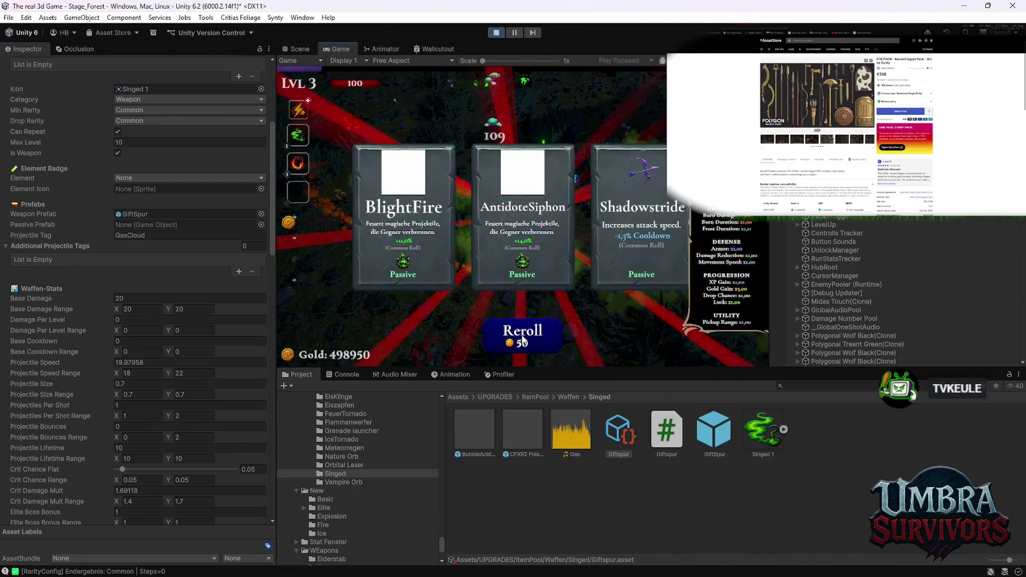
left_click(525, 233)
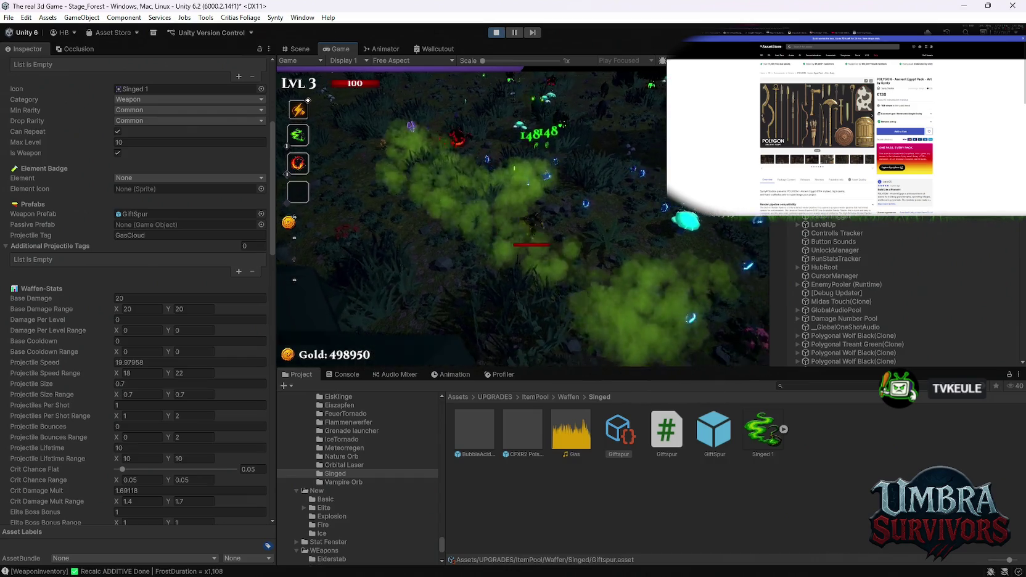
key("Escape")
left_click(496, 32)
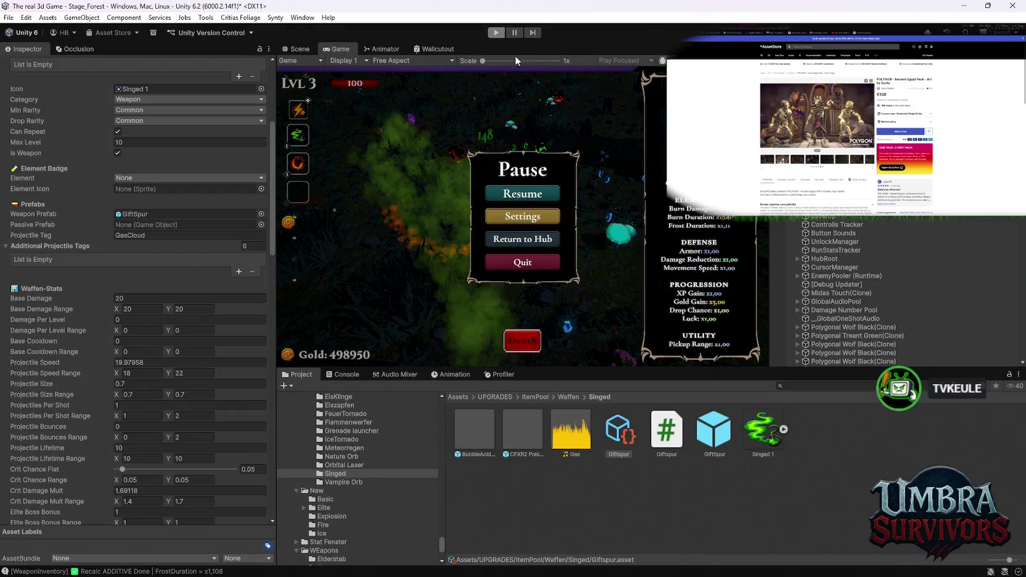
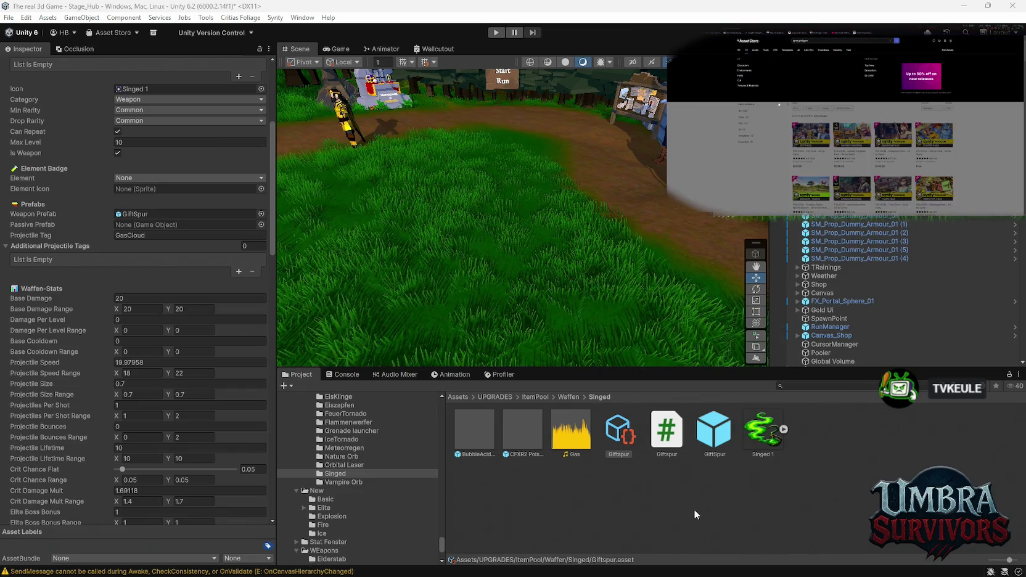
Open the UPGRADES/ItemPool/Gift Wurf/Toxic Catalyst folder and display its poison-stacking script
scroll(363, 486, "up", 10)
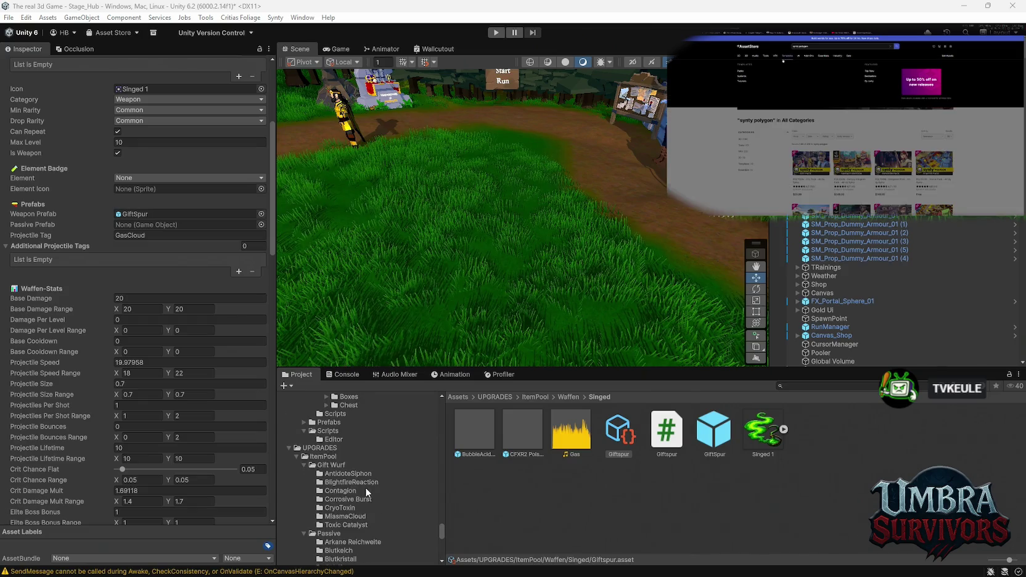
scroll(367, 491, "up", 2)
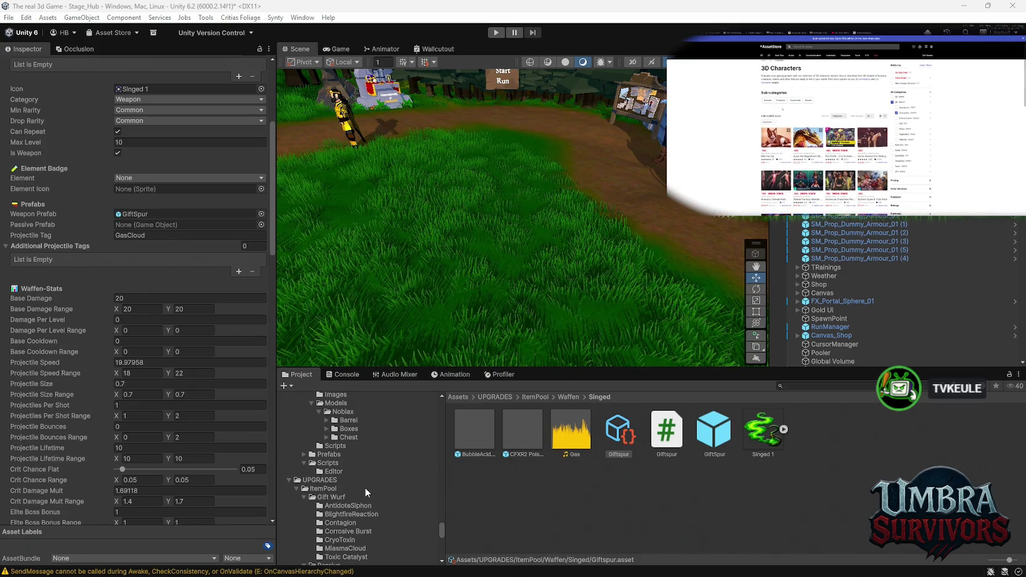
scroll(362, 516, "down", 5)
scroll(398, 523, "up", 2)
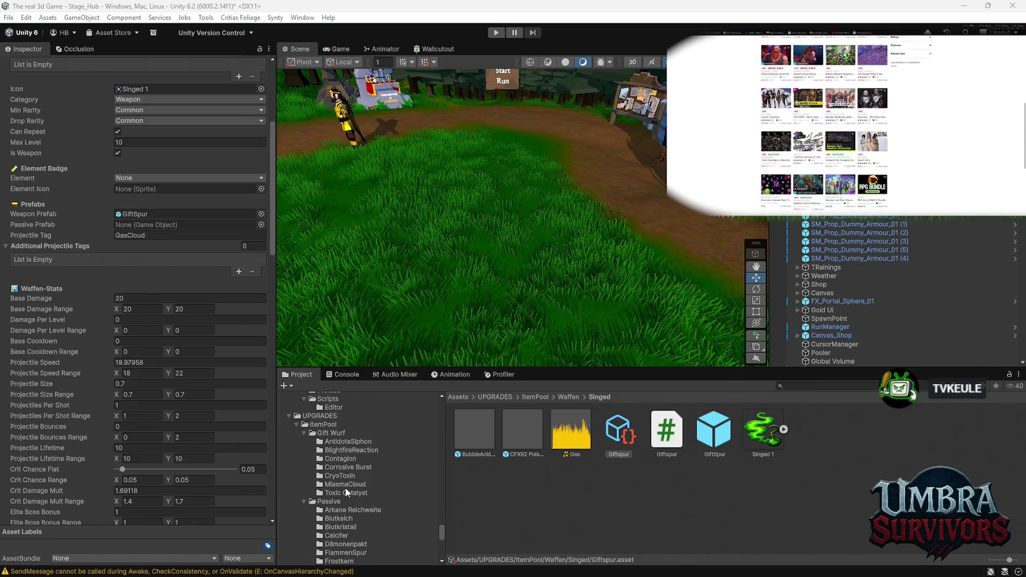
left_click(345, 492)
left_click(618, 431)
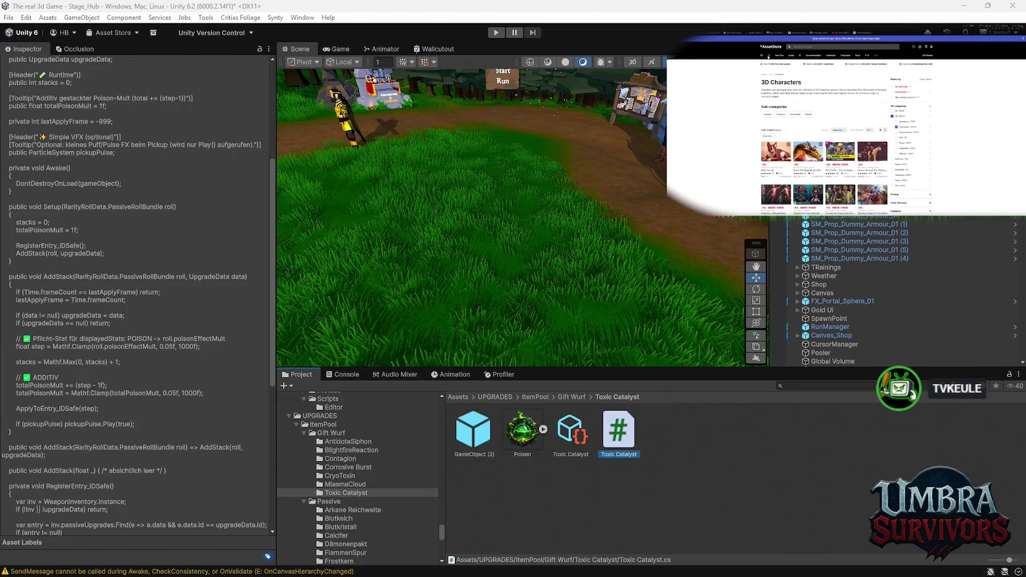
Search the Asset Store for 'polygon' and open one asset pack from the results
mouse_move(768, 56)
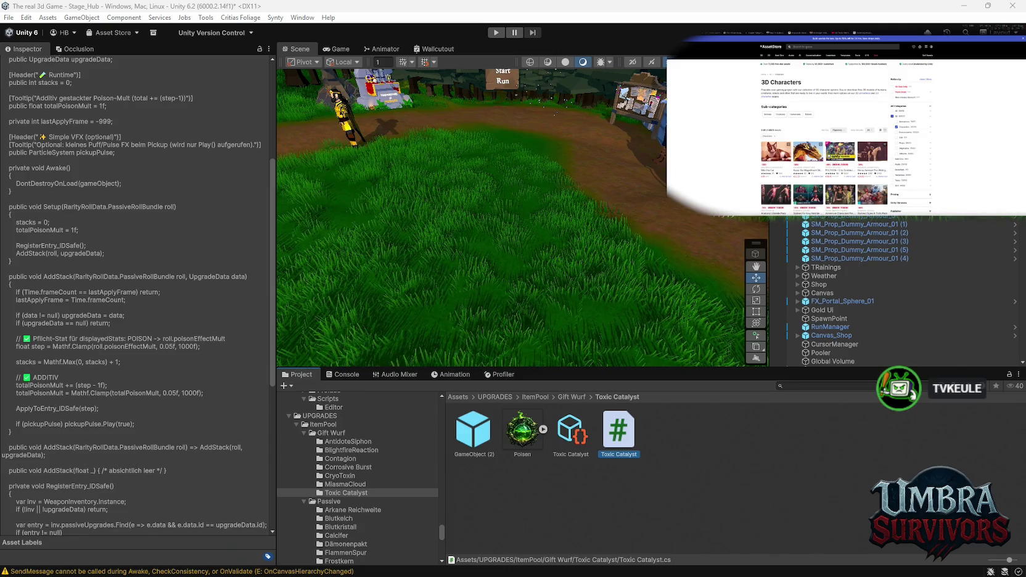
type("poly")
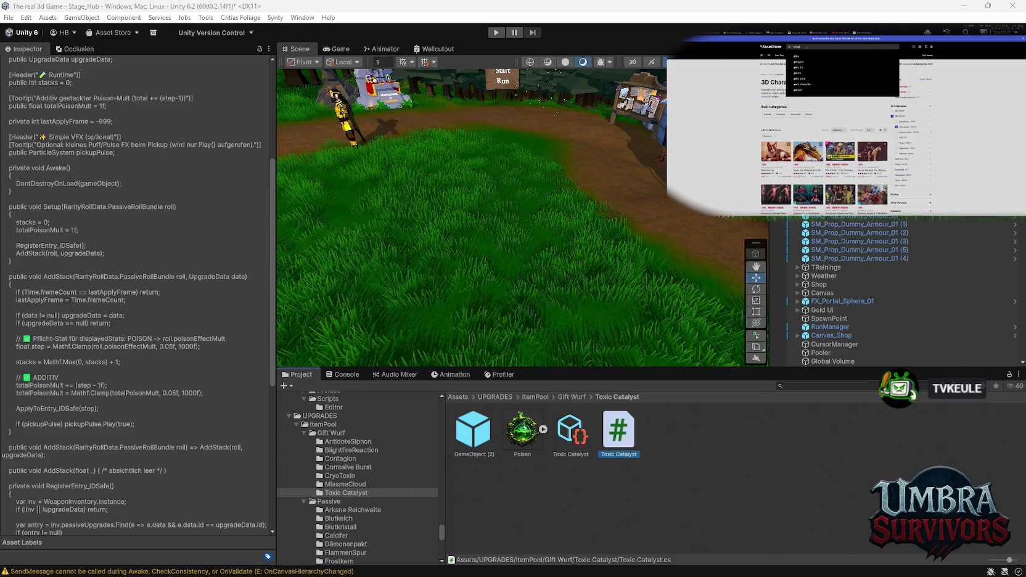
type("gon")
key("Return")
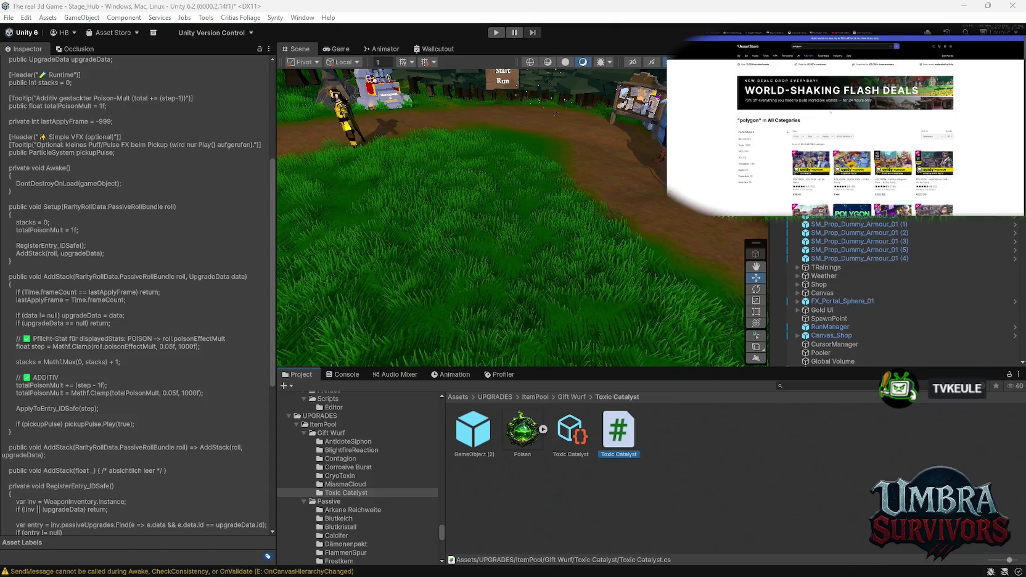
scroll(836, 119, "down", 10)
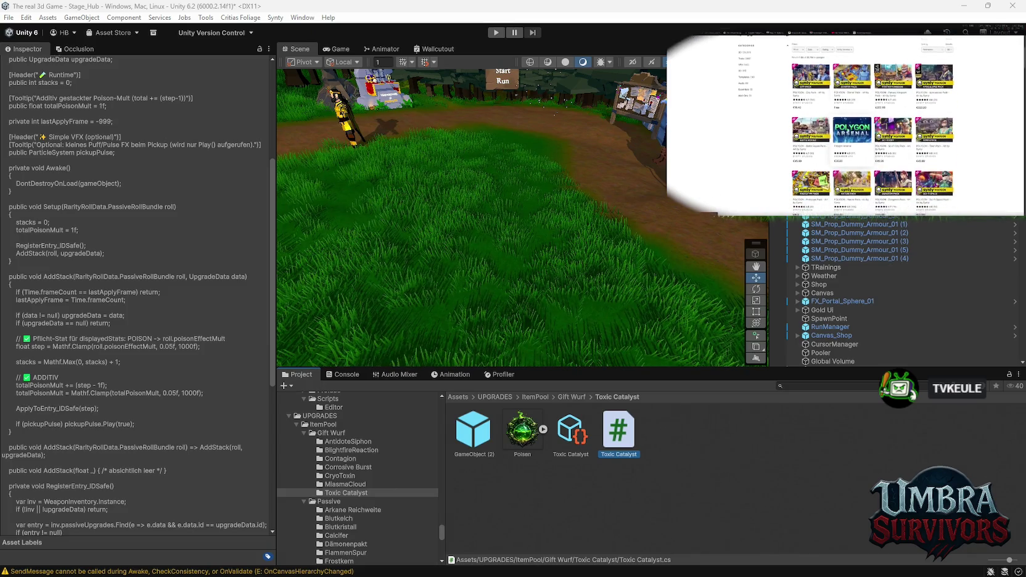
scroll(849, 132, "down", 5)
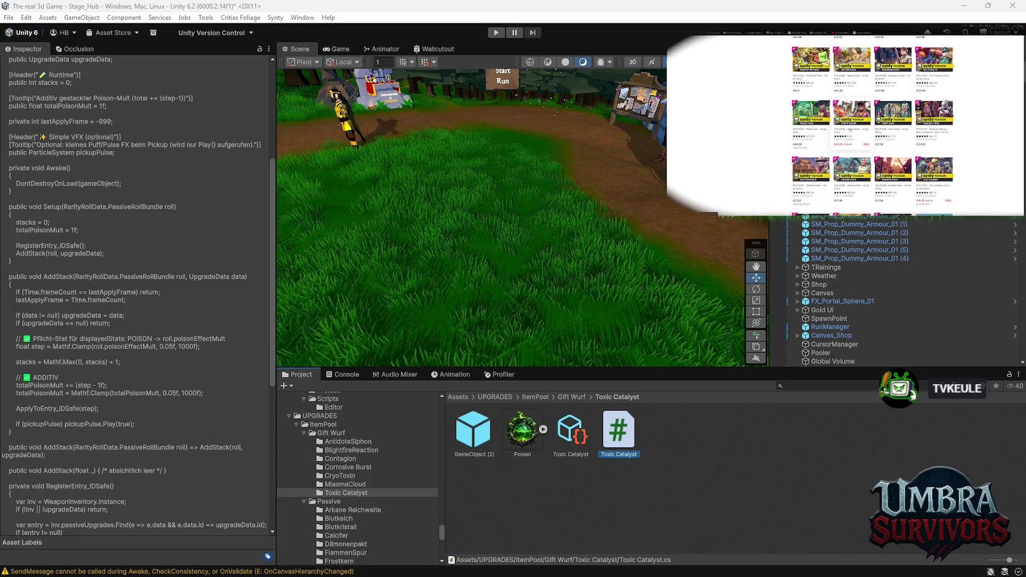
left_click(851, 129)
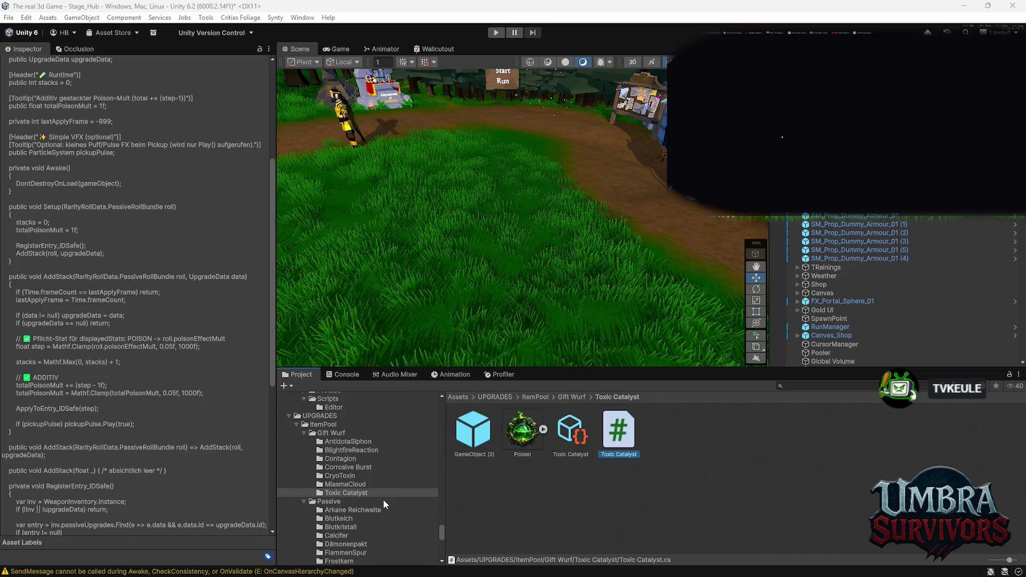
Open the UPGRADES/WEapons/Elemente folder listing the Fire, Ice, Poison and Void scripts
scroll(383, 498, "down", 10)
scroll(363, 481, "down", 5)
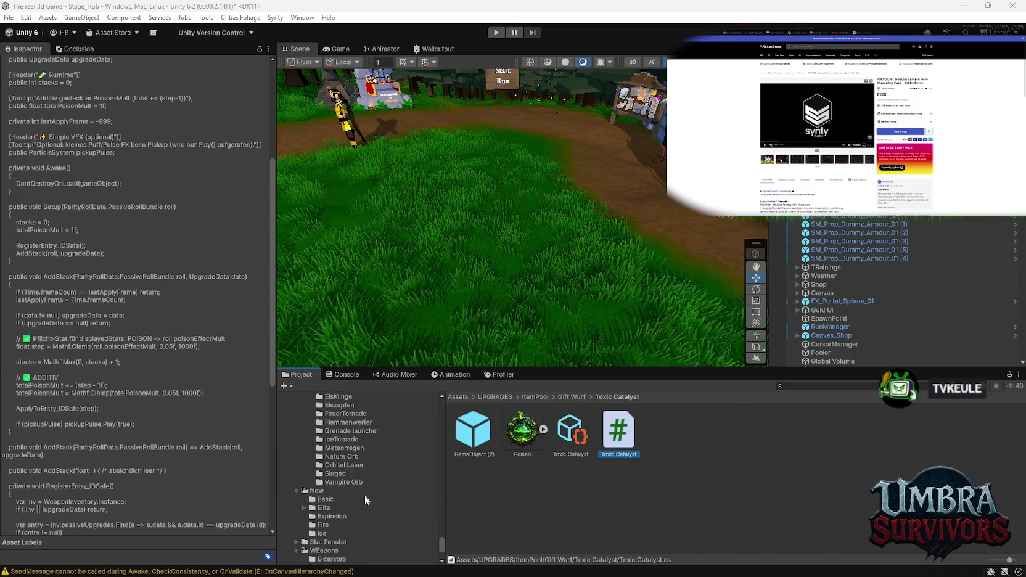
left_click(334, 471)
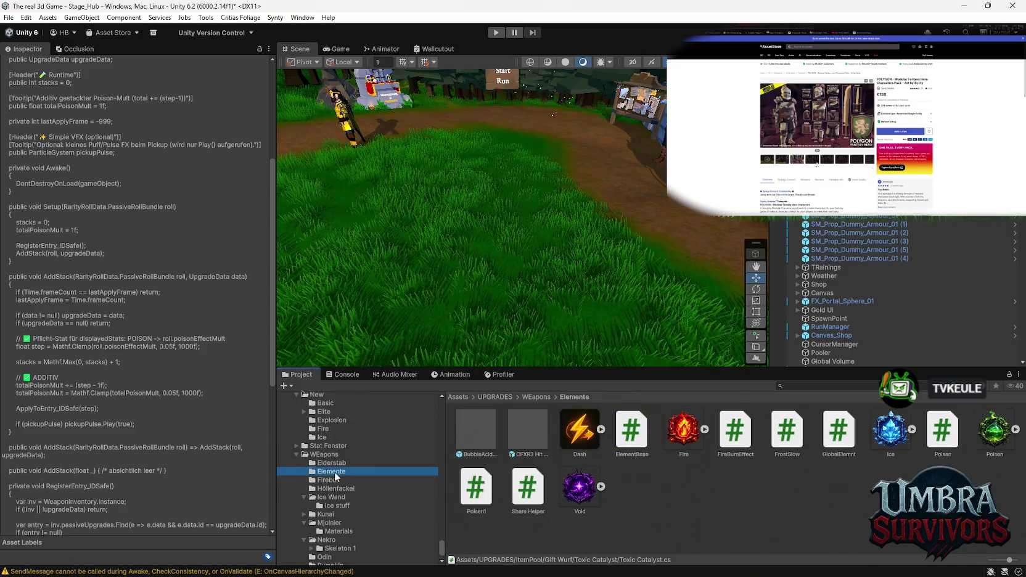
left_click(520, 501)
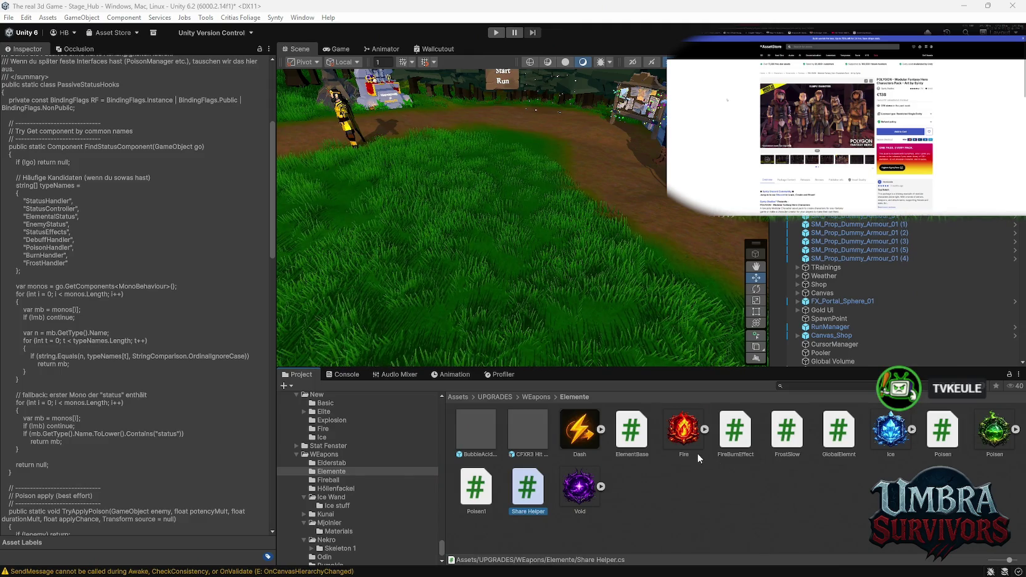
left_click(631, 432)
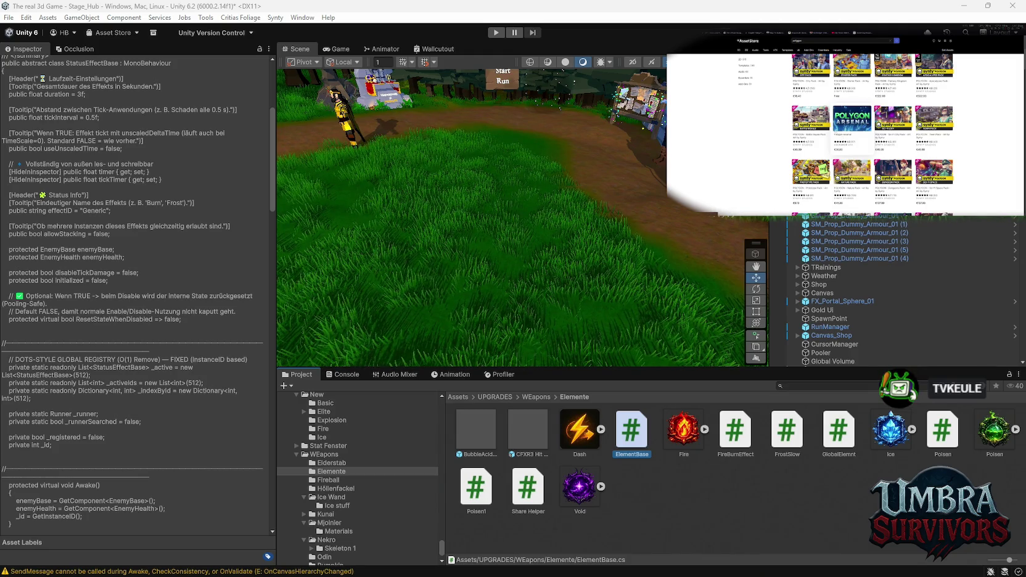
scroll(783, 128, "up", 5)
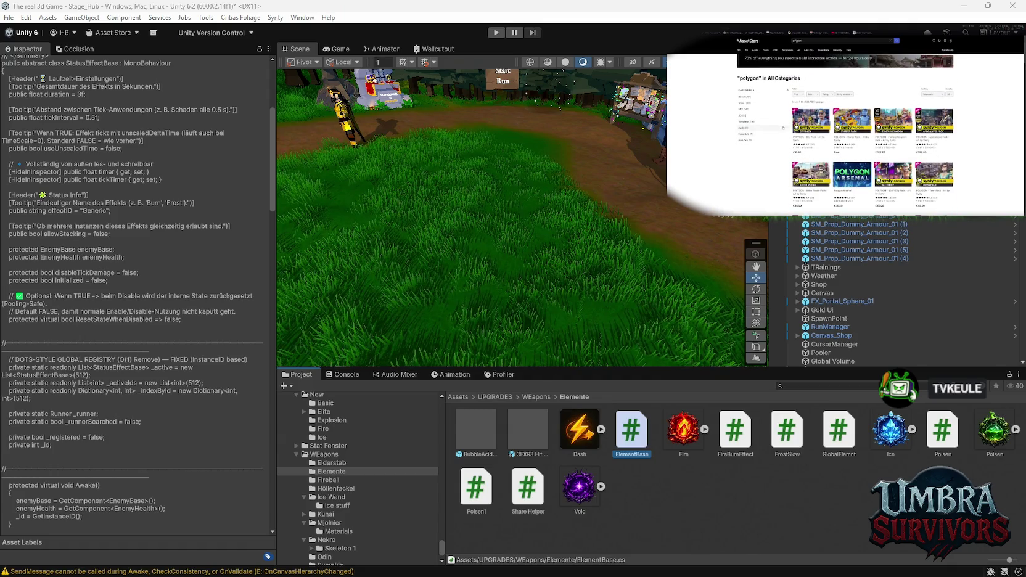
scroll(799, 131, "up", 2)
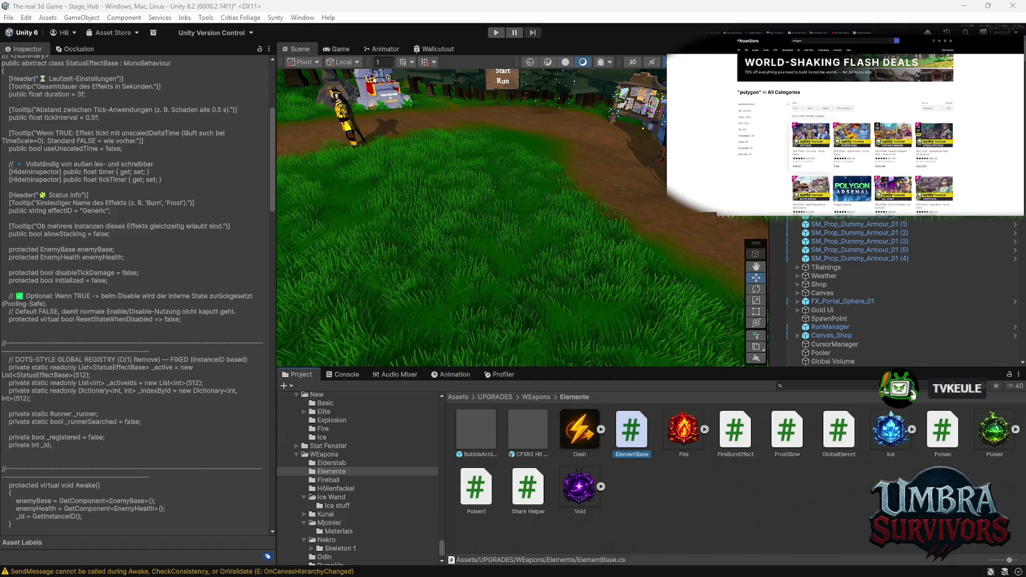
scroll(799, 132, "down", 3)
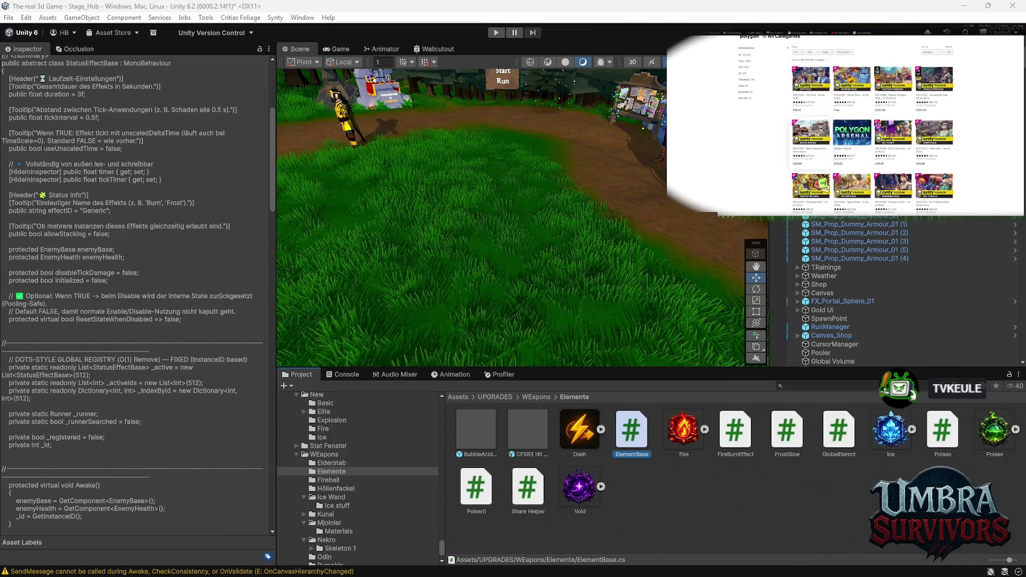
left_click(820, 132)
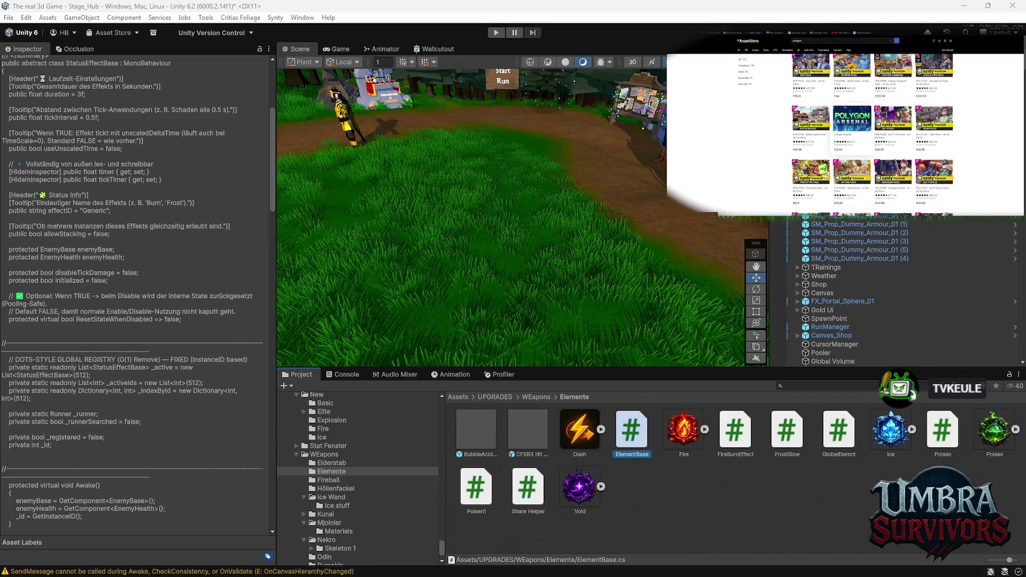
scroll(872, 136, "down", 1)
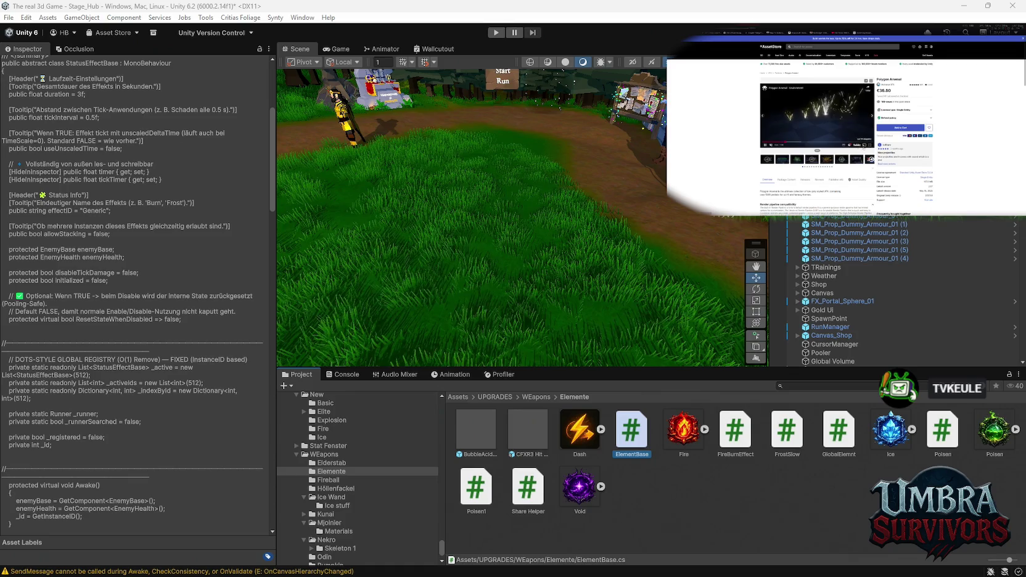
Play the asset pack's preview video at full size
left_click(868, 145)
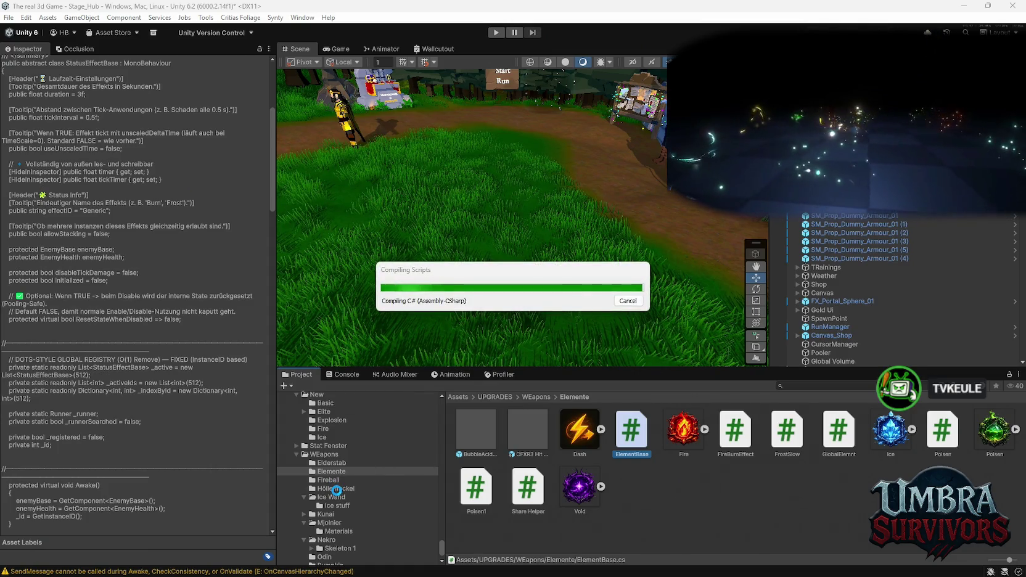
Show the WEapons/Höllenfackel folder with its Infernal Torch models, fire sounds and scripts
left_click(336, 489)
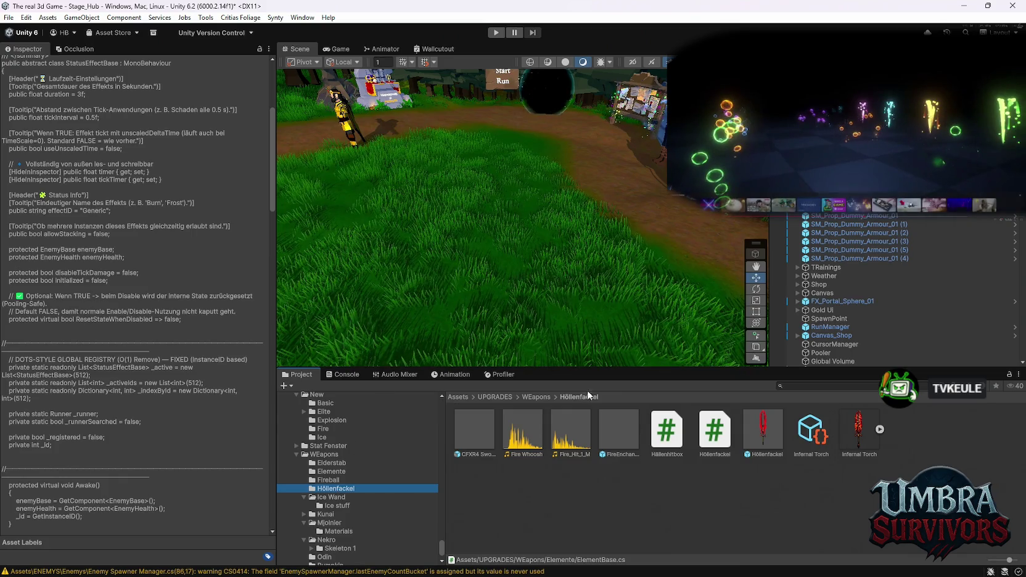
Open the Gift Wurf/AntidoteSiphon folder and display the AntidoteSiphon script's heal-orb code
scroll(339, 475, "up", 2)
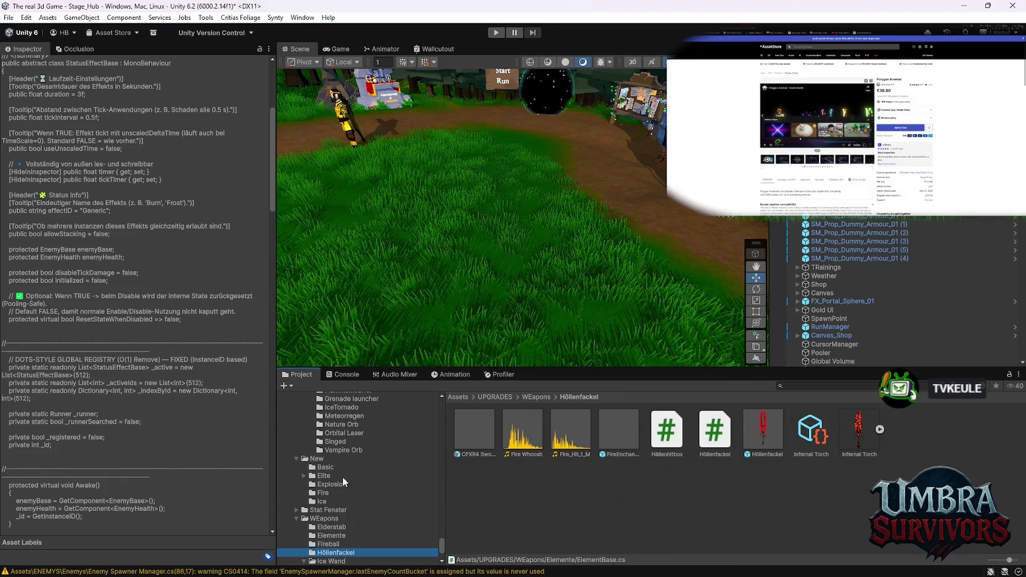
scroll(351, 499, "up", 5)
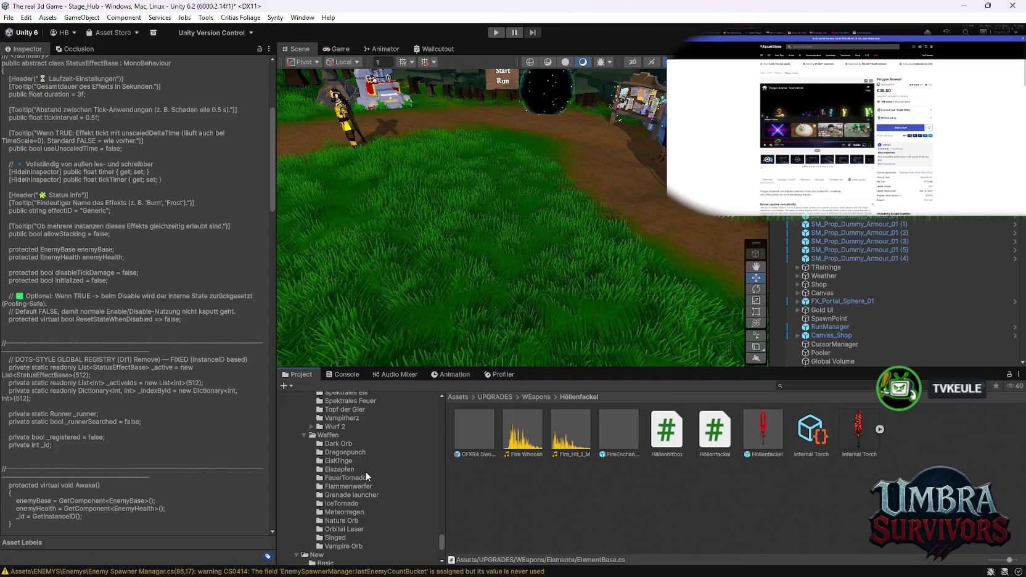
scroll(369, 481, "up", 4)
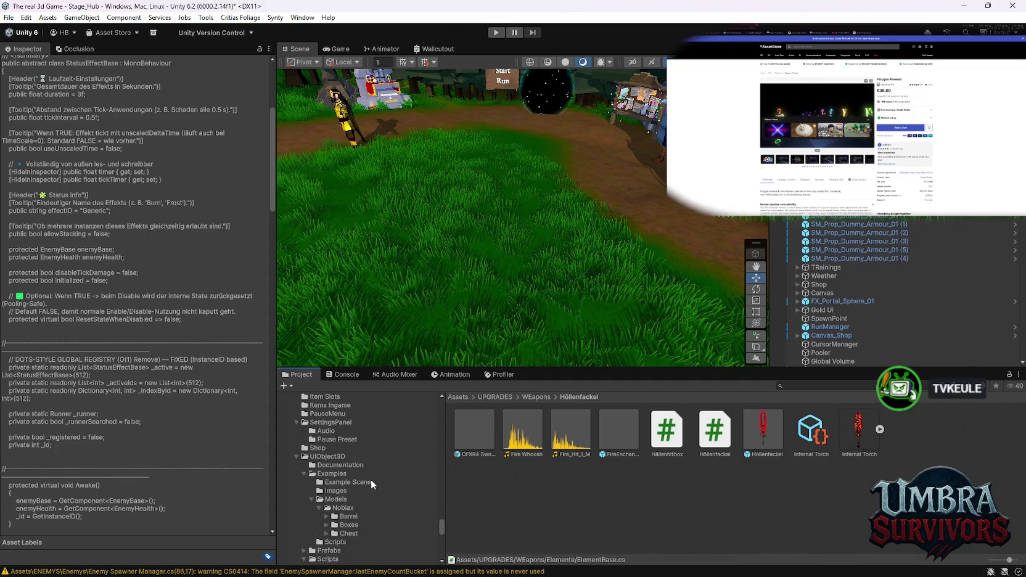
left_click(345, 473)
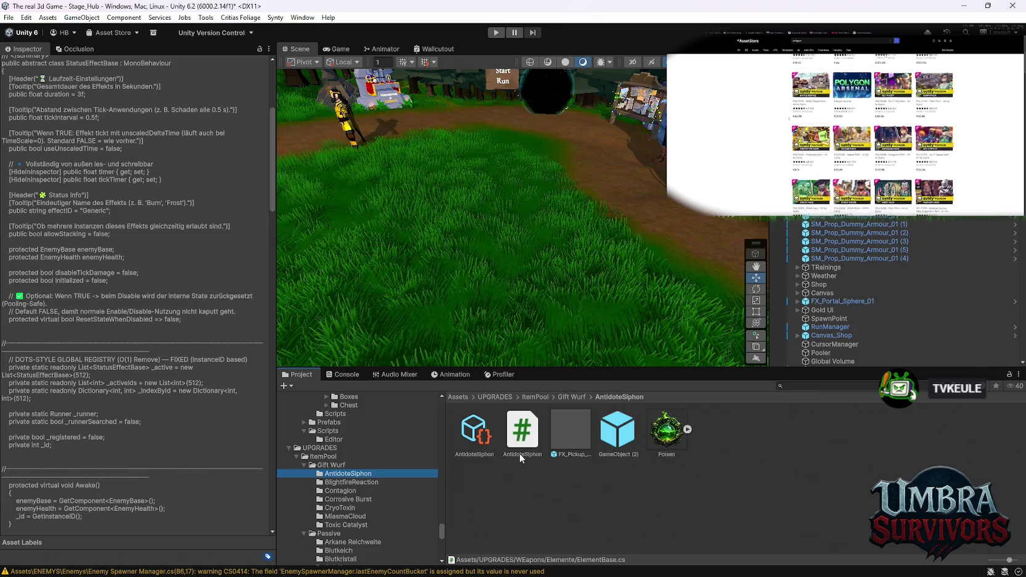
left_click(522, 435)
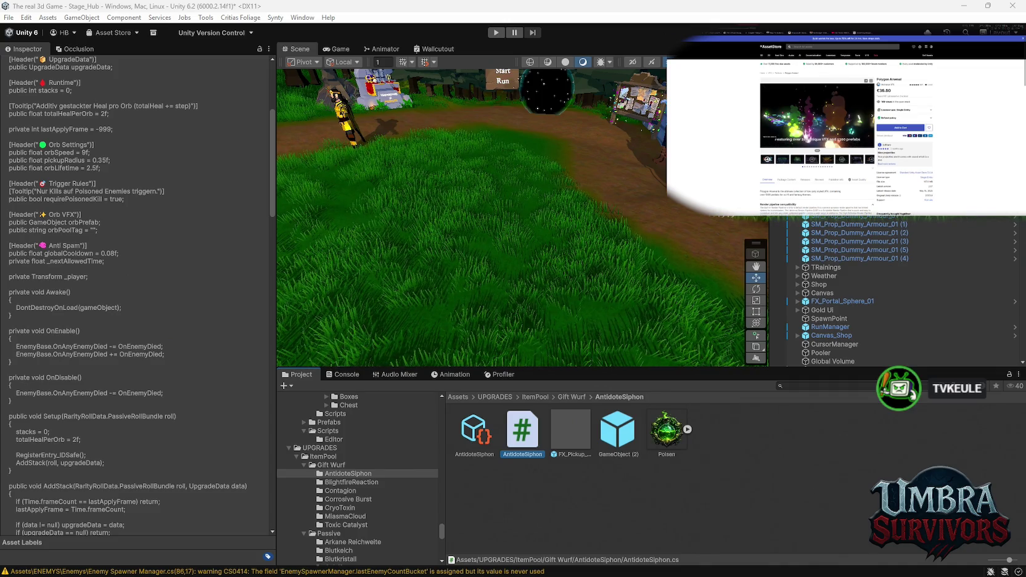
Search the project for 'enemyb' and display the EnemyBase.cs code with its DamageType enum
left_click(797, 387)
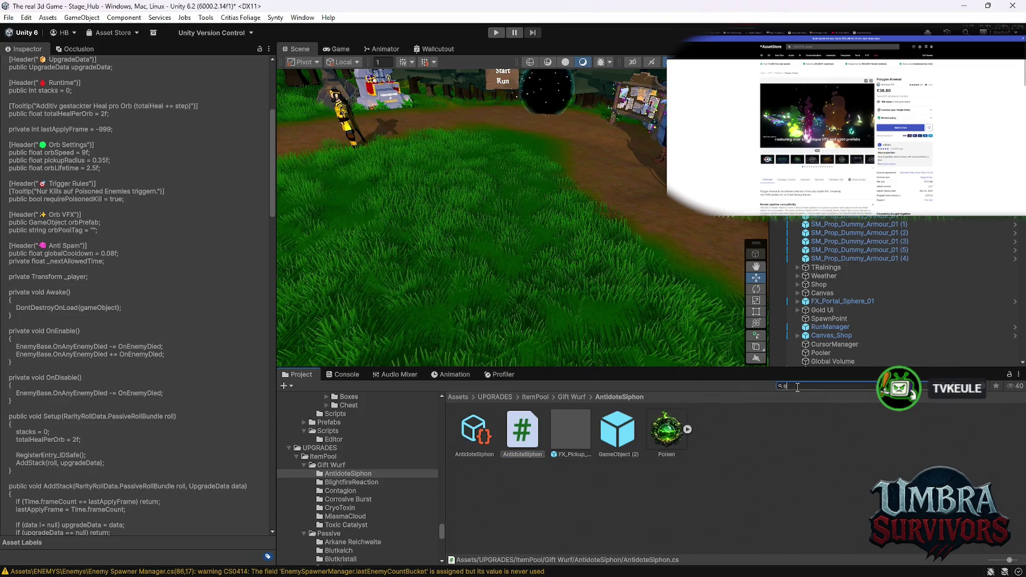
type("enemy")
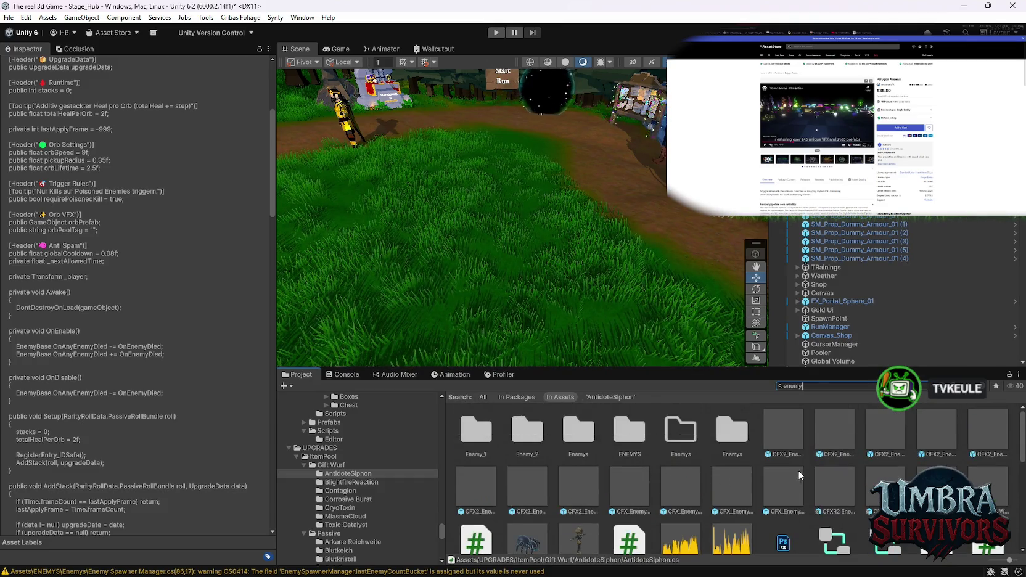
type("b")
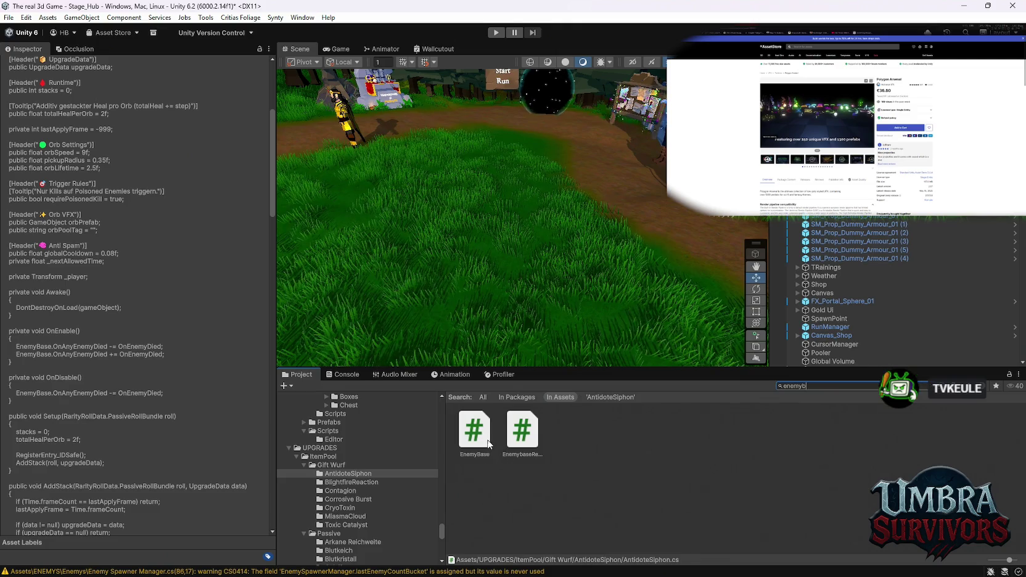
left_click(475, 432)
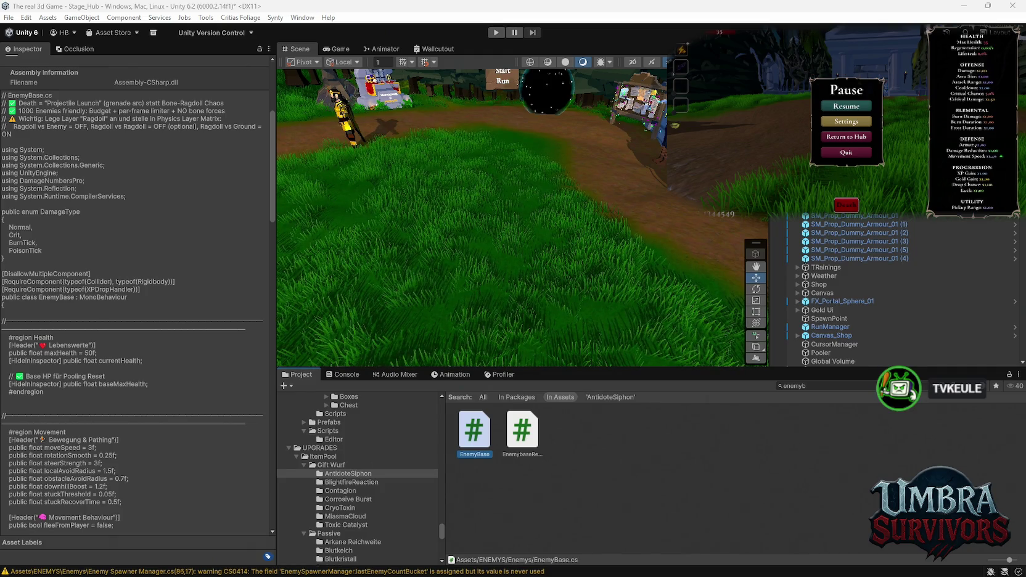
key("super")
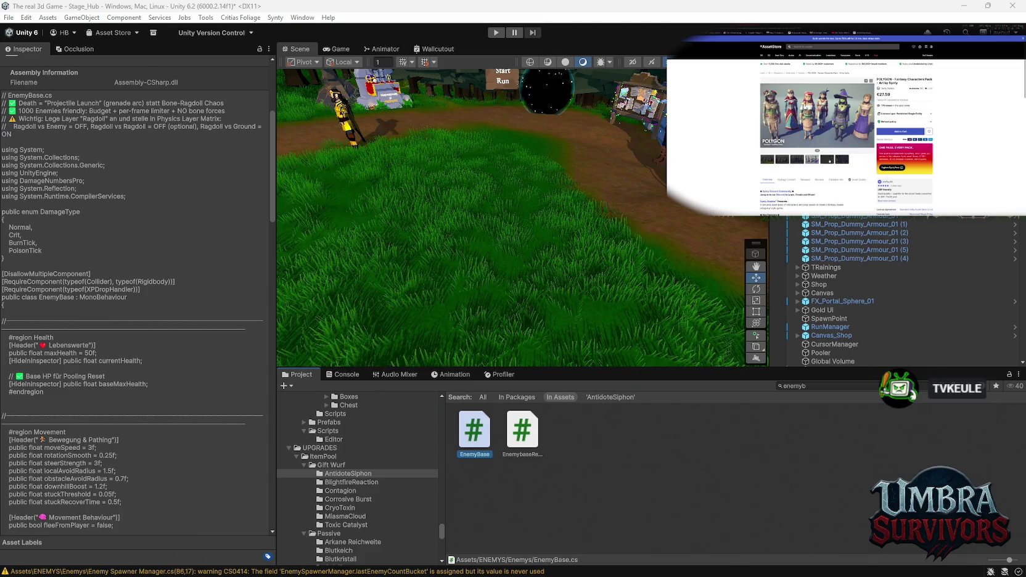
left_click(828, 160)
left_click(842, 159)
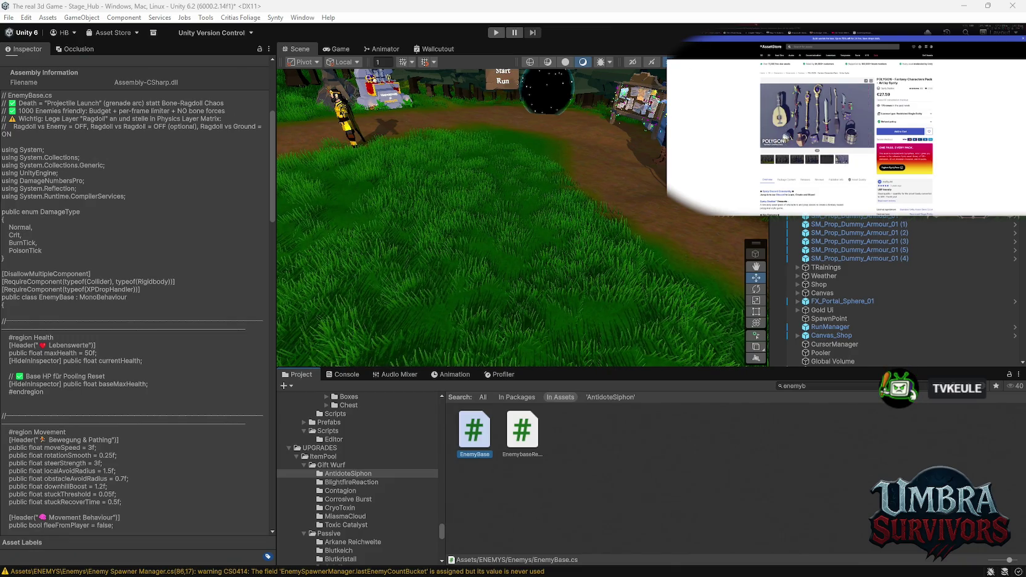
Go back from the POLYGON Fantasy Characters page to the 'polygon' results and browse the grid
key("alt+Left")
scroll(765, 135, "up", 3)
scroll(773, 141, "up", 5)
scroll(783, 141, "up", 3)
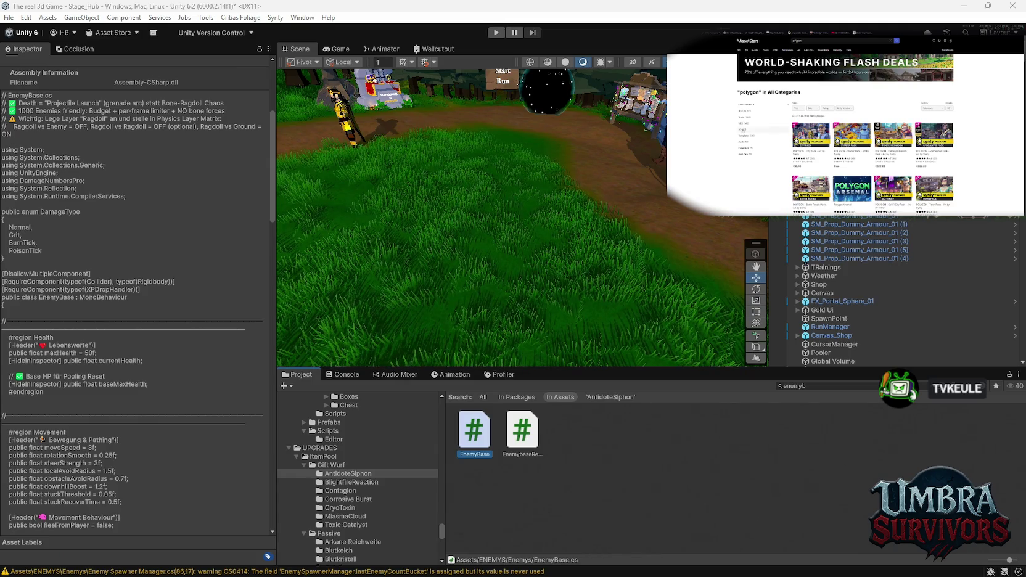
scroll(777, 144, "down", 5)
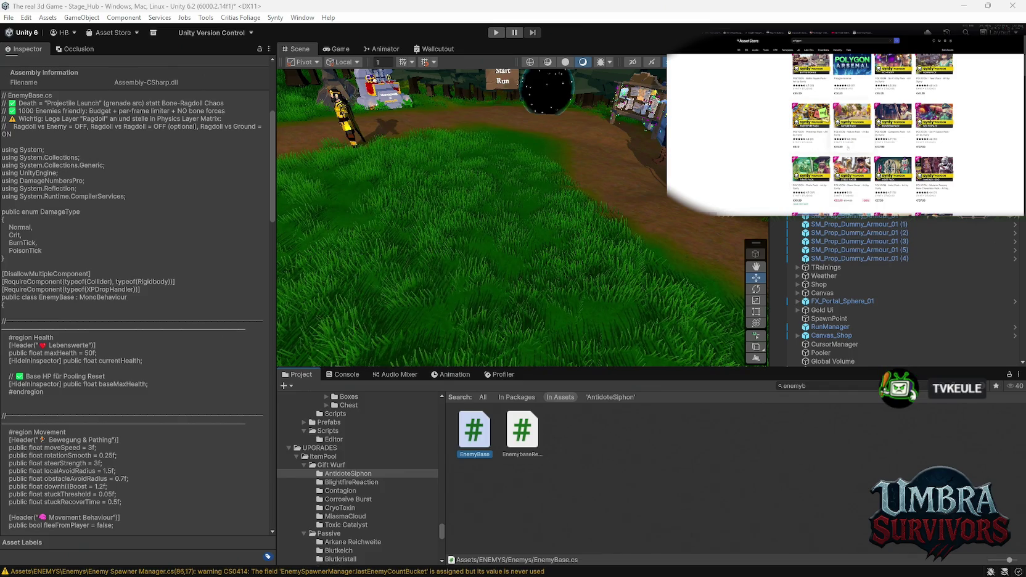
scroll(847, 149, "down", 1)
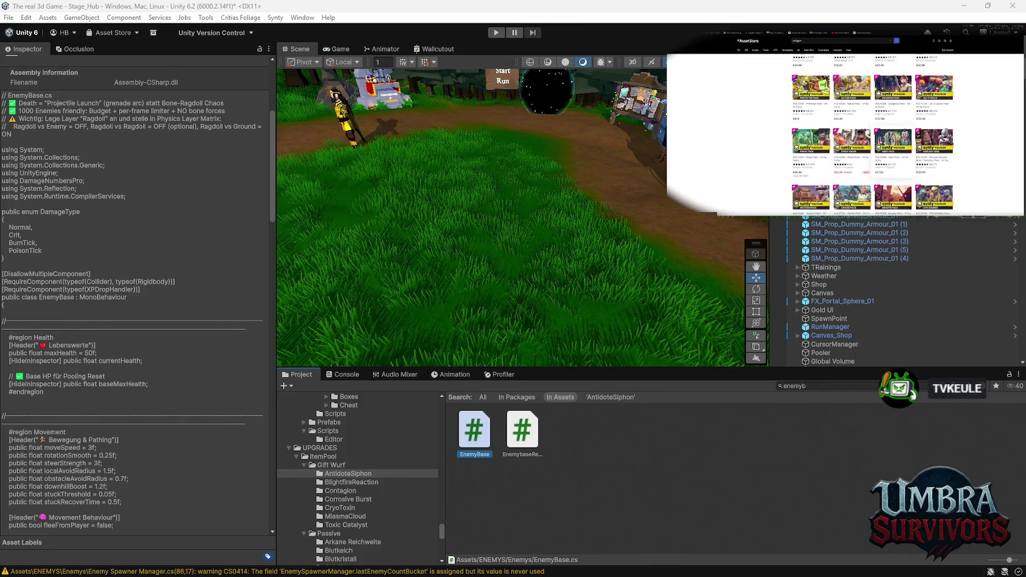
scroll(882, 144, "down", 1)
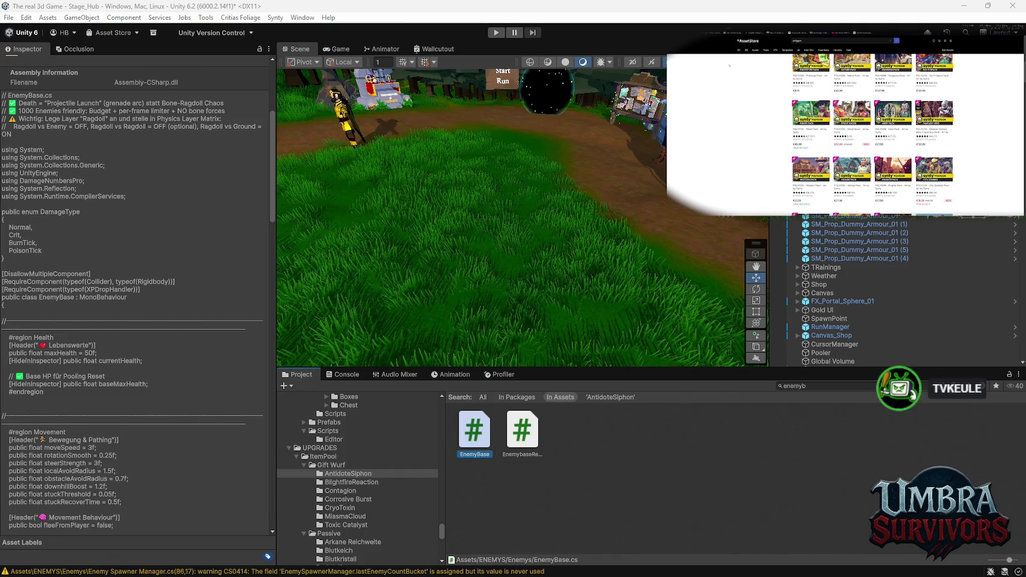
Scroll to the top of the Asset Store 'polygon' search results
scroll(810, 123, "up", 1)
scroll(845, 136, "up", 5)
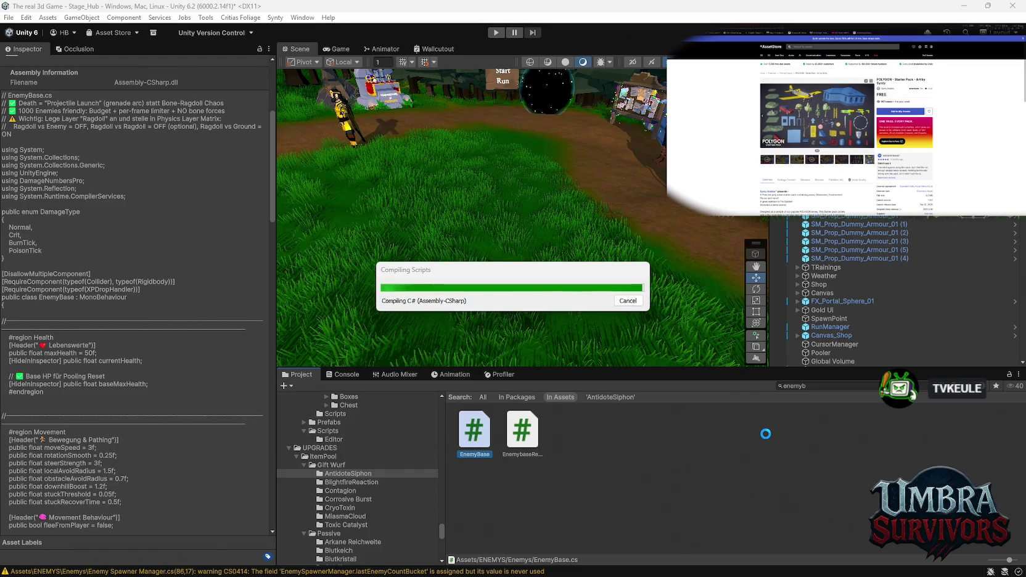
Show the Console with warnings hidden and select both Share Helper.cs compile errors
left_click(344, 376)
left_click(288, 386)
left_click(498, 410)
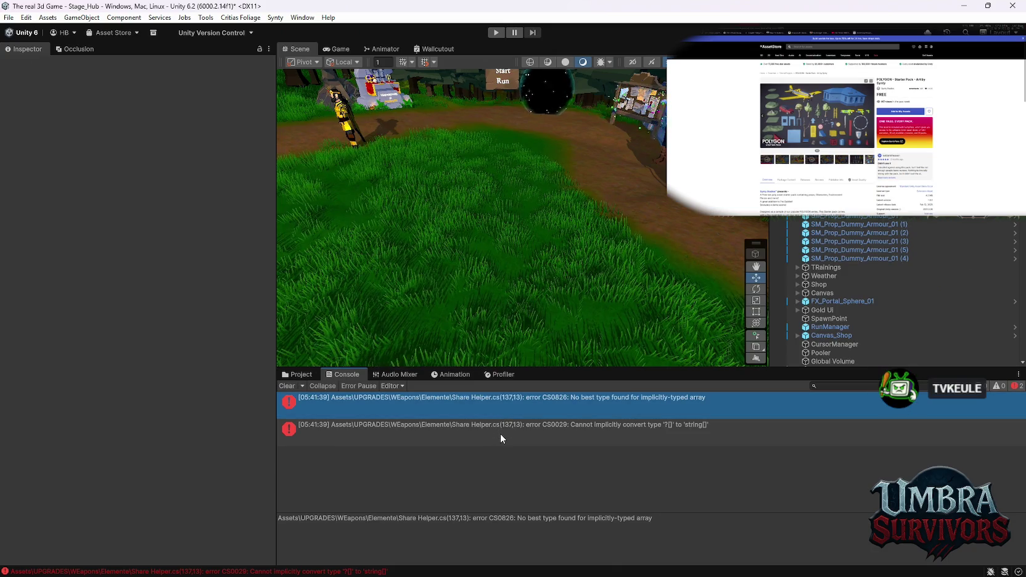
left_click(500, 433, "shift")
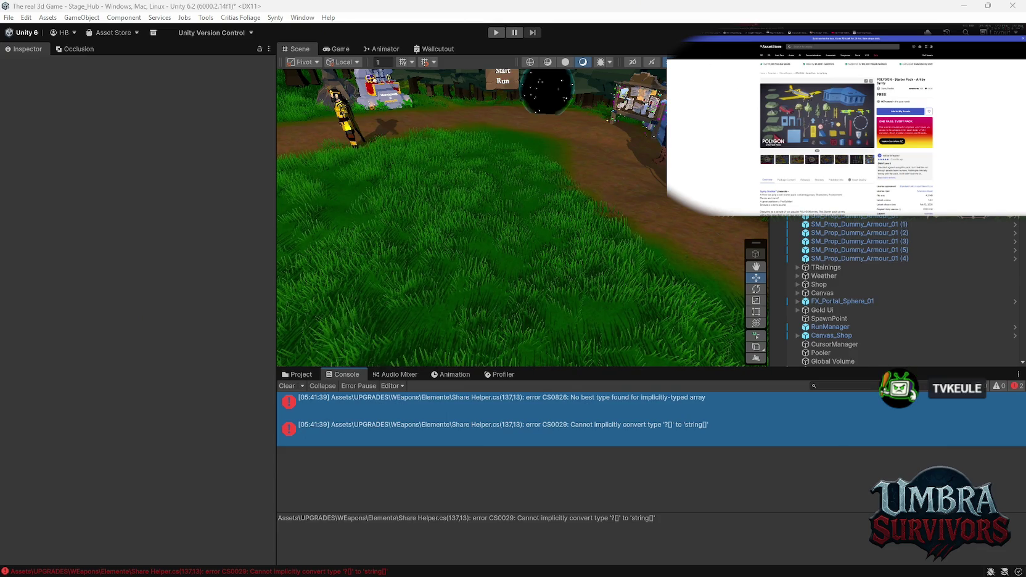
Return to the 'polygon' Asset Store results and scroll down through them
key("alt+Left")
scroll(786, 104, "down", 5)
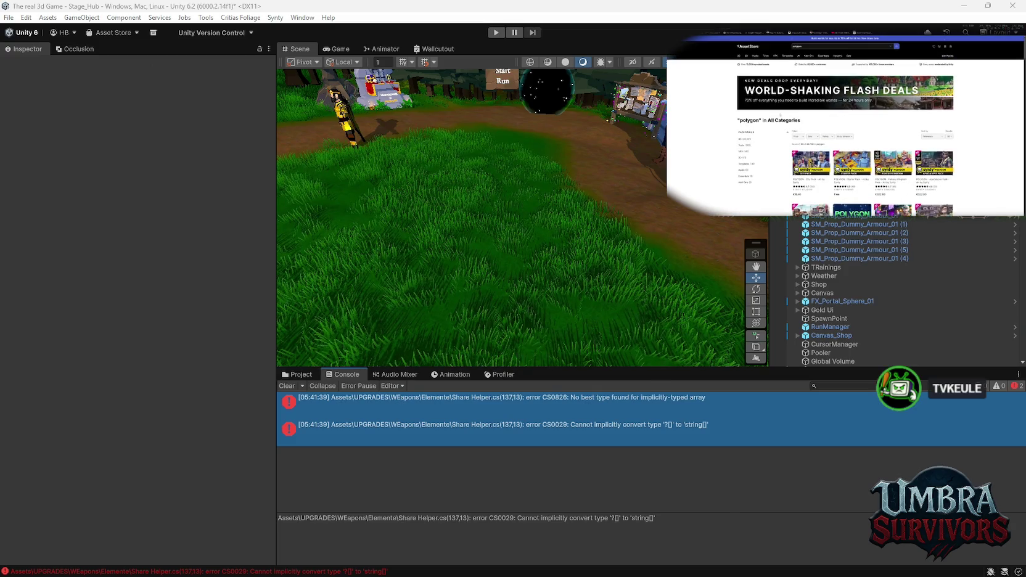
scroll(872, 123, "down", 5)
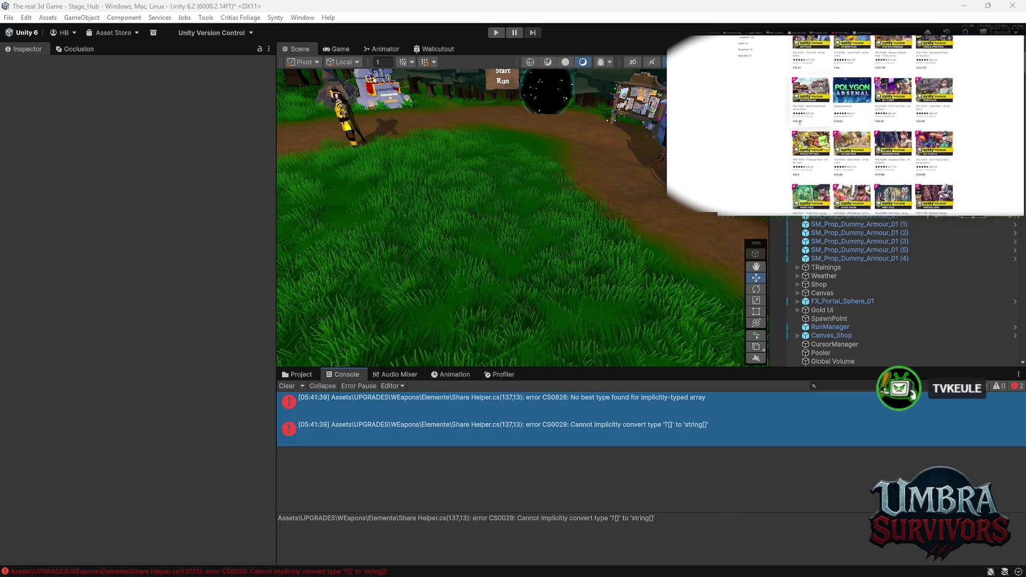
scroll(828, 122, "down", 5)
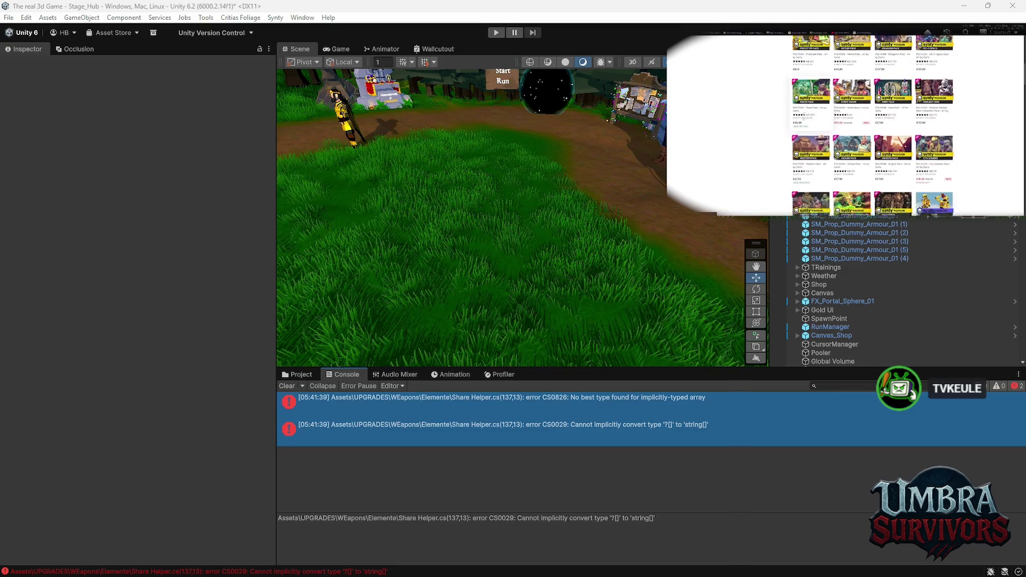
scroll(828, 122, "down", 5)
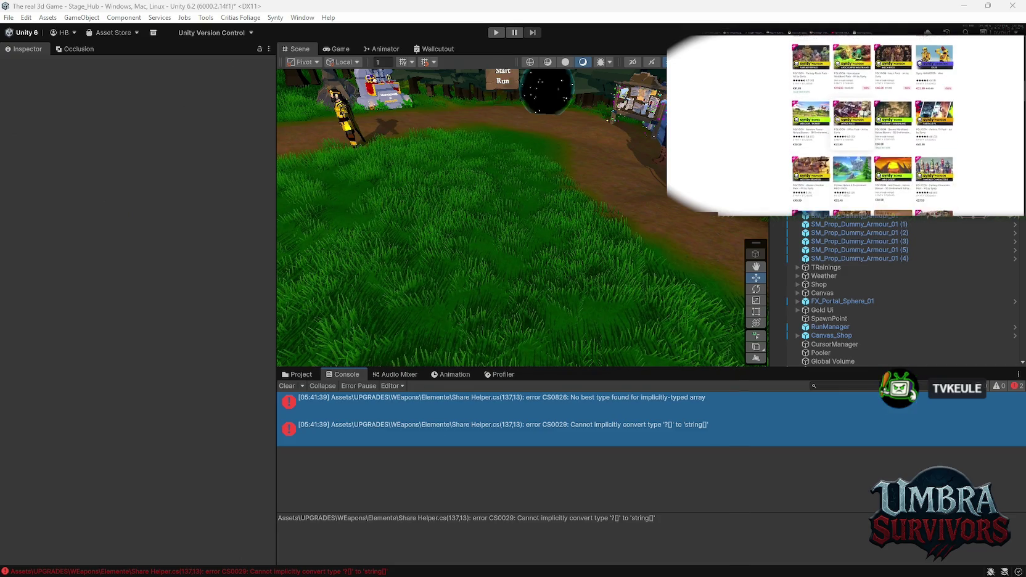
scroll(845, 123, "down", 5)
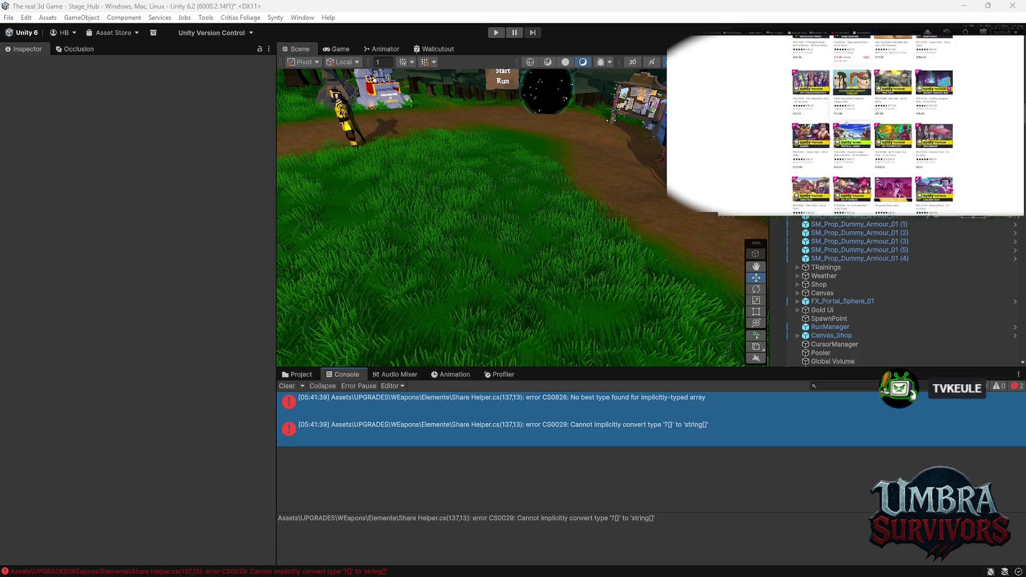
scroll(836, 158, "down", 2)
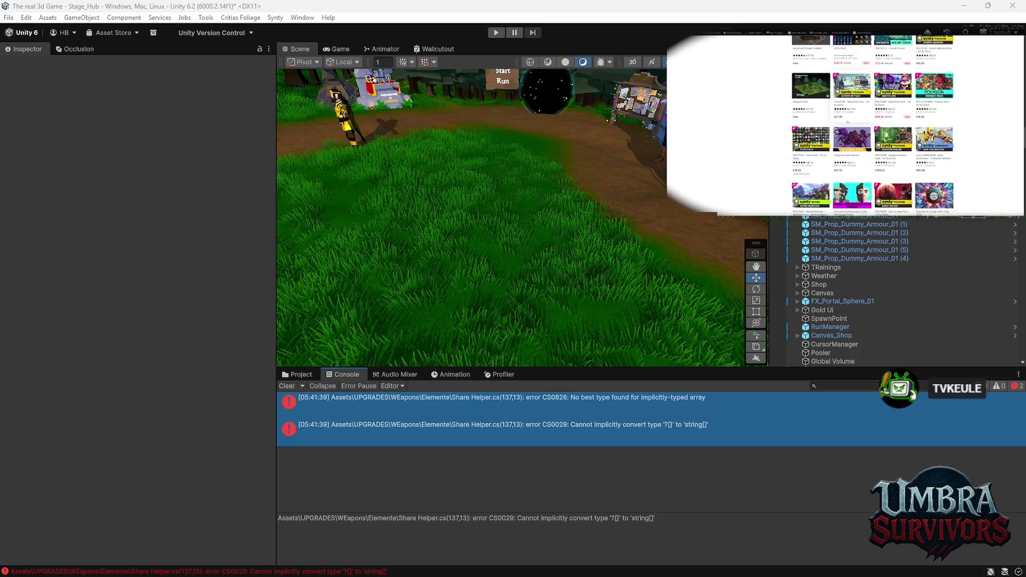